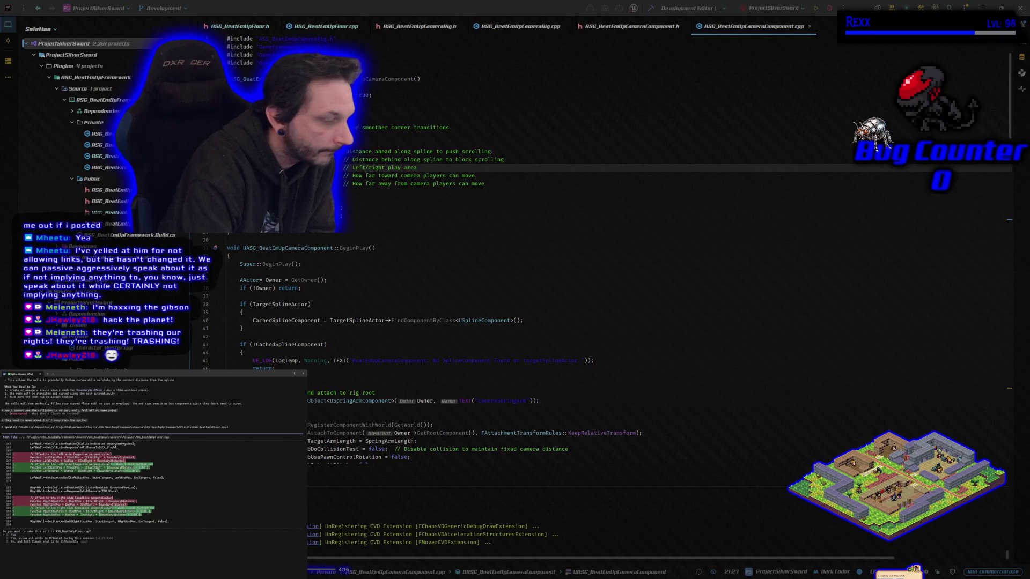
# Accept both wall code edits, noting each wall is a thin collision cube that should look like a wall
pyautogui.press('Return')
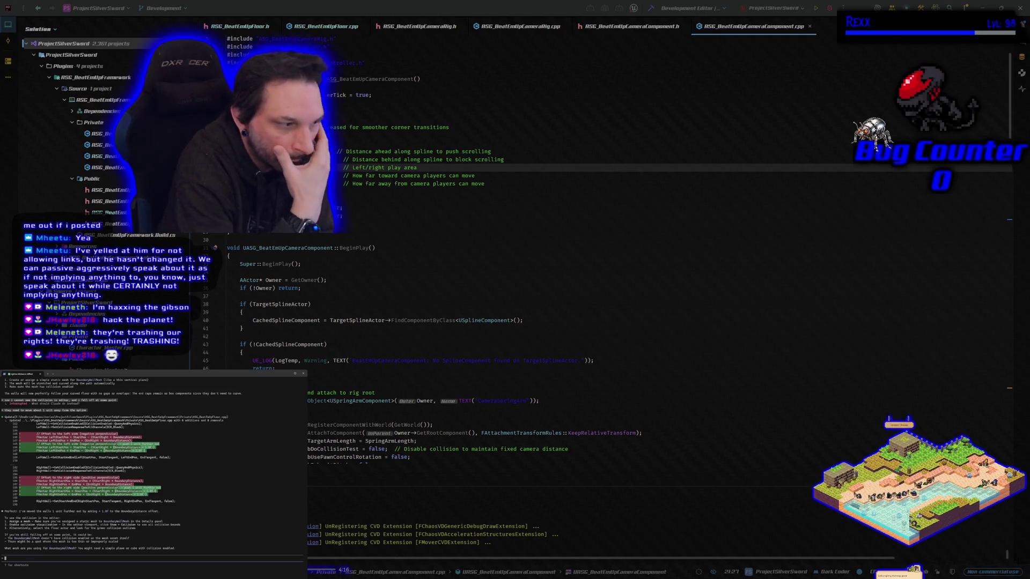
pyautogui.write('ca')
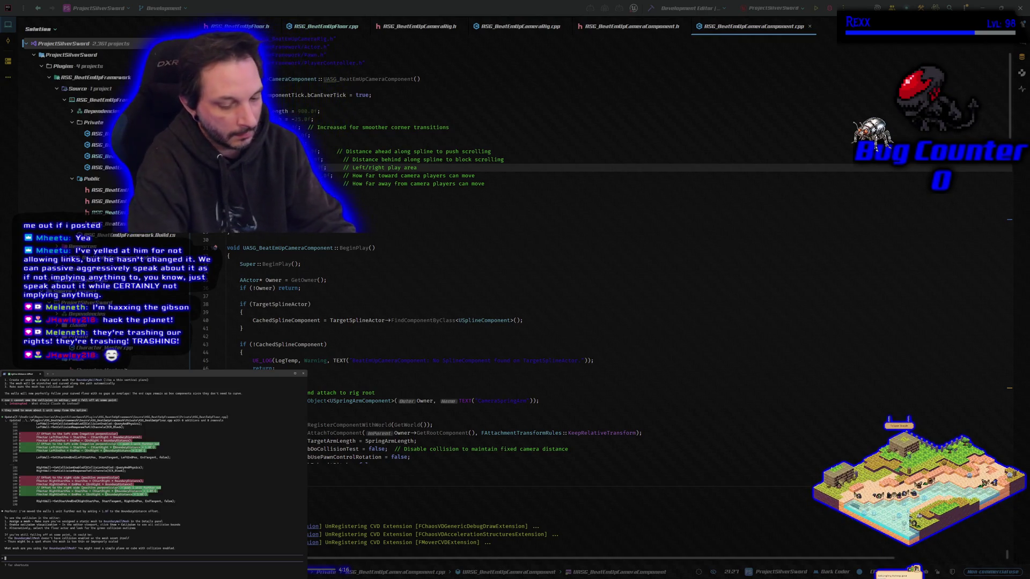
pyautogui.write(' a cube wit')
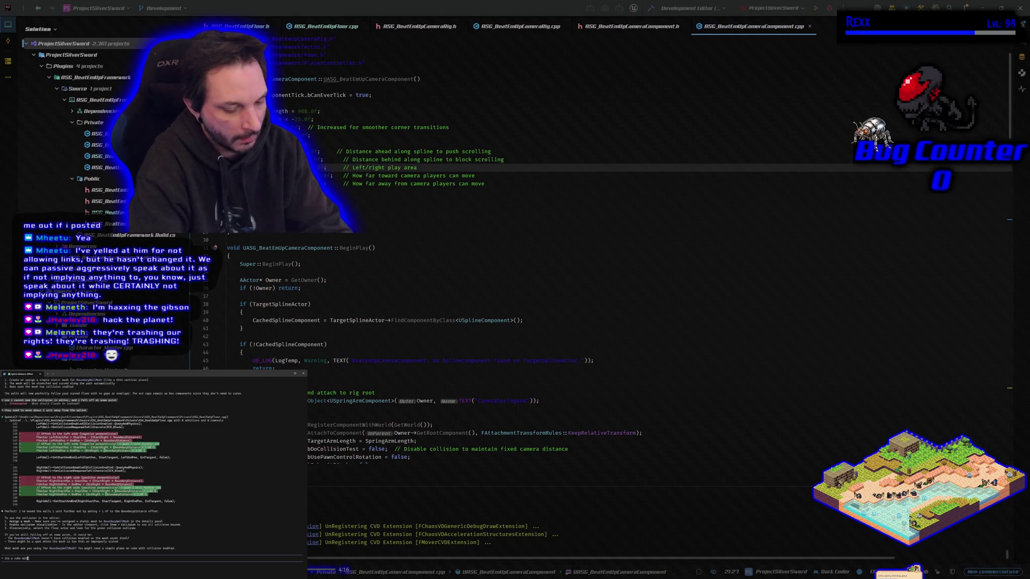
pyautogui.write('h ho')
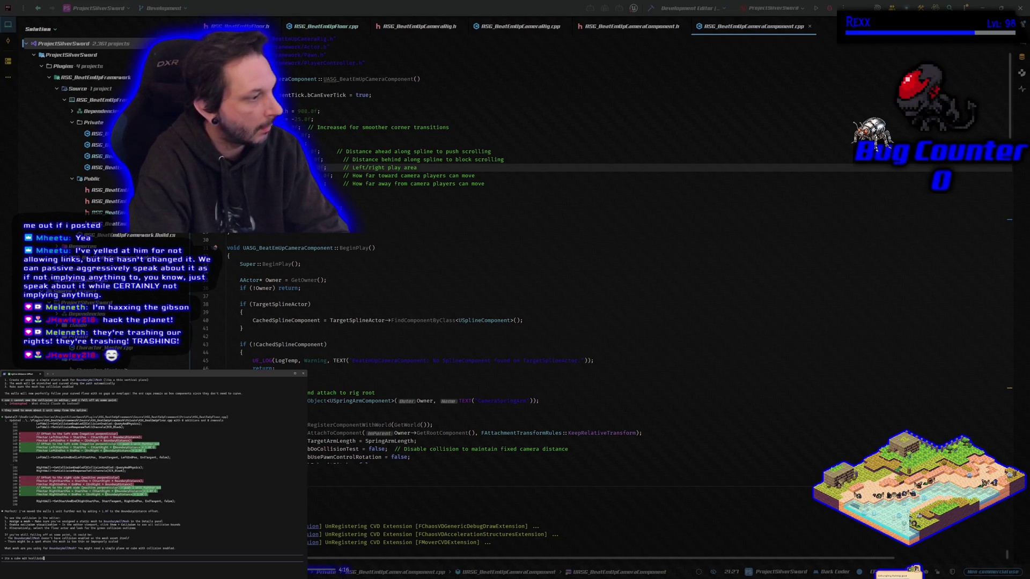
pyautogui.write('n e')
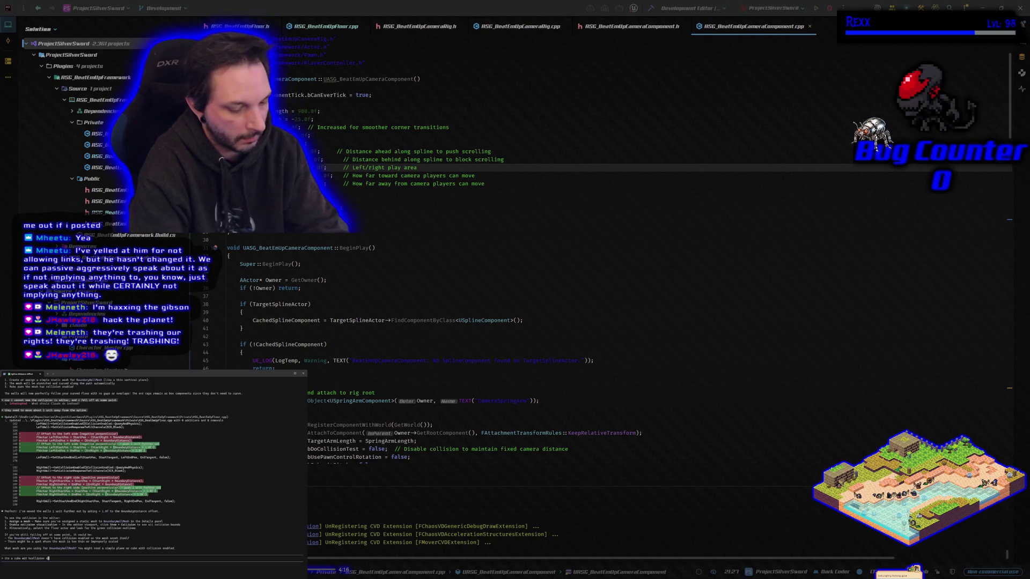
pyautogui.write('abled')
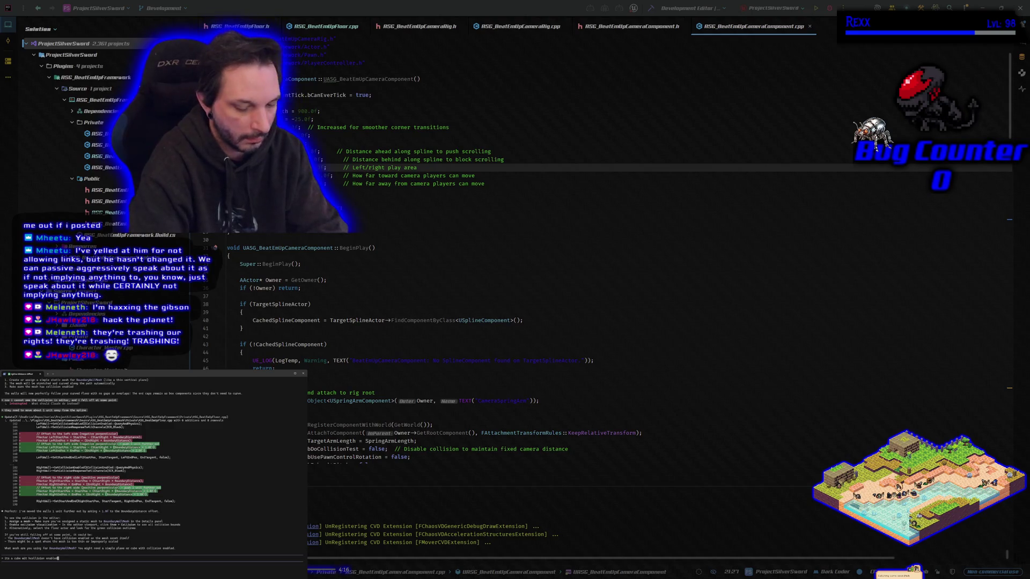
pyautogui.write('. ')
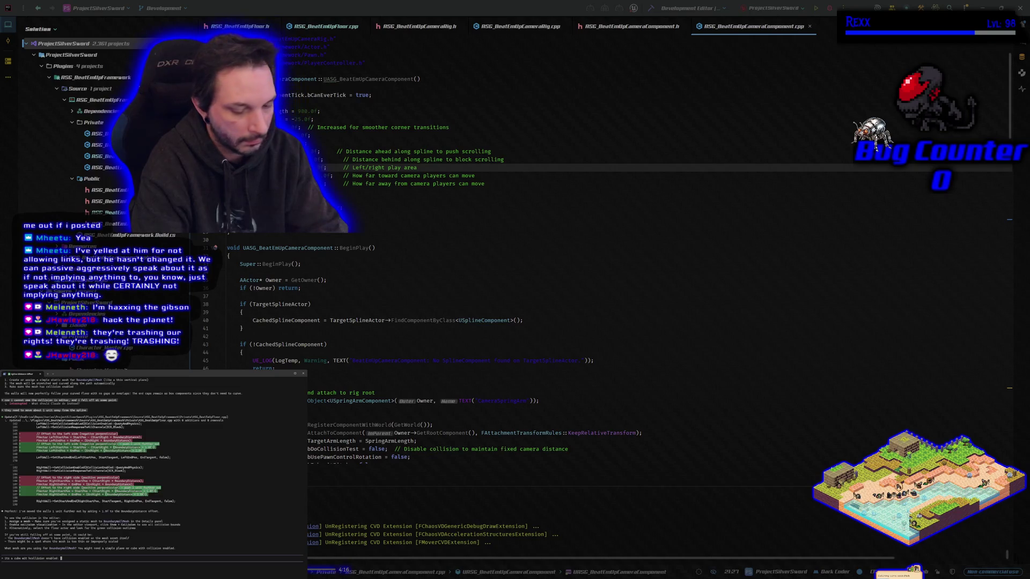
pyautogui.write('its set to a width of 1 so')
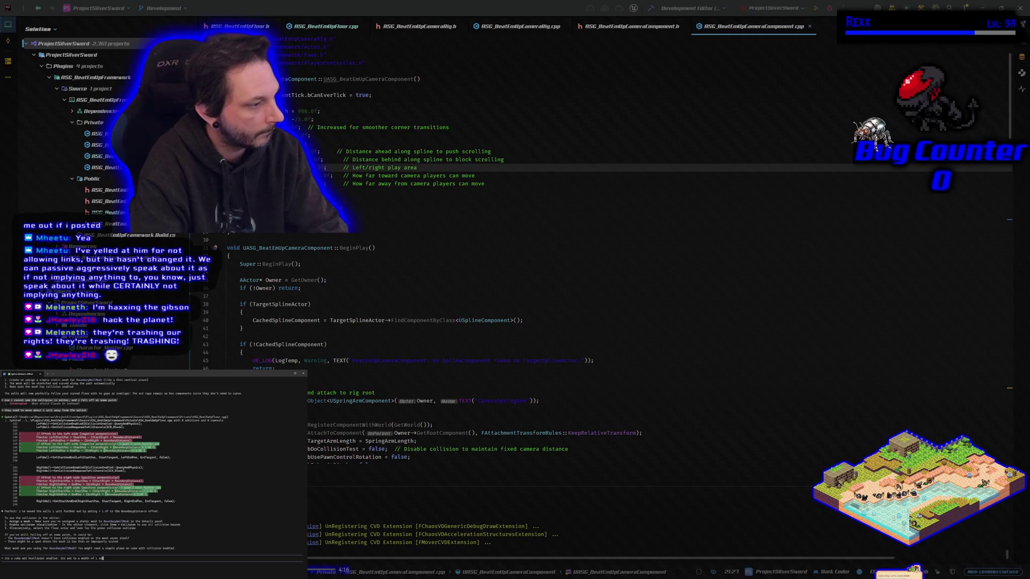
pyautogui.write('ike ')
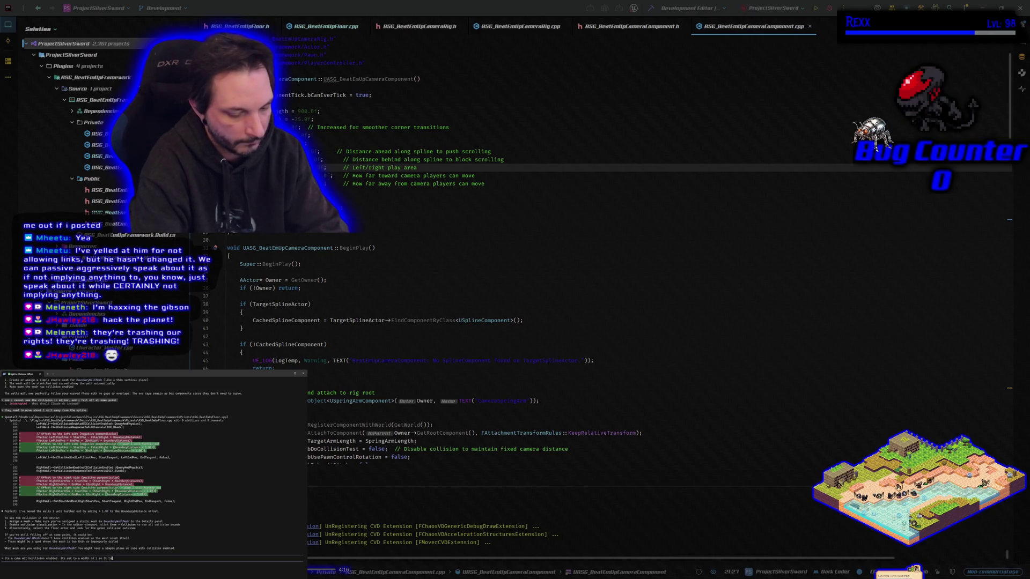
pyautogui.write('a wall.')
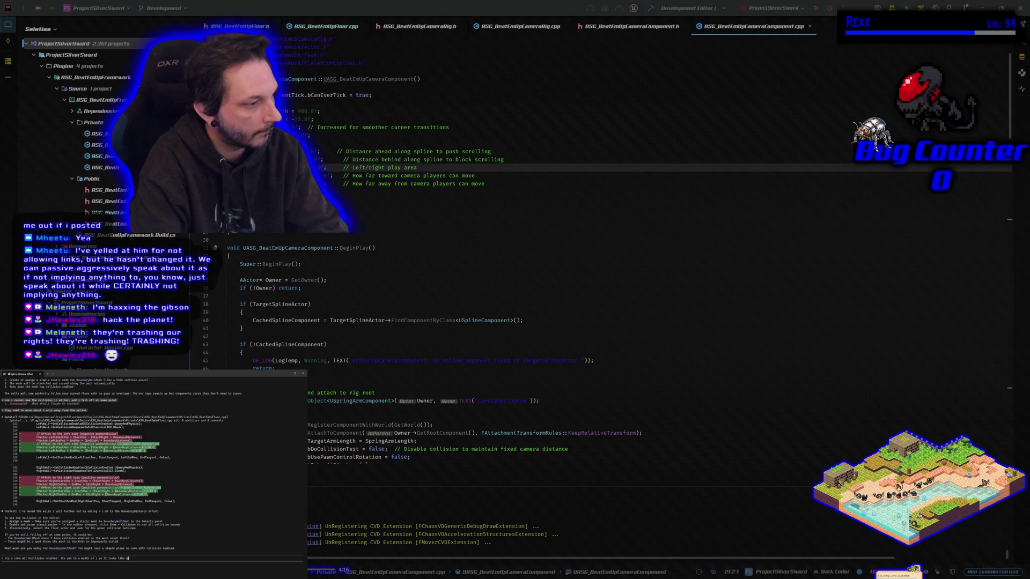
pyautogui.press('Return')
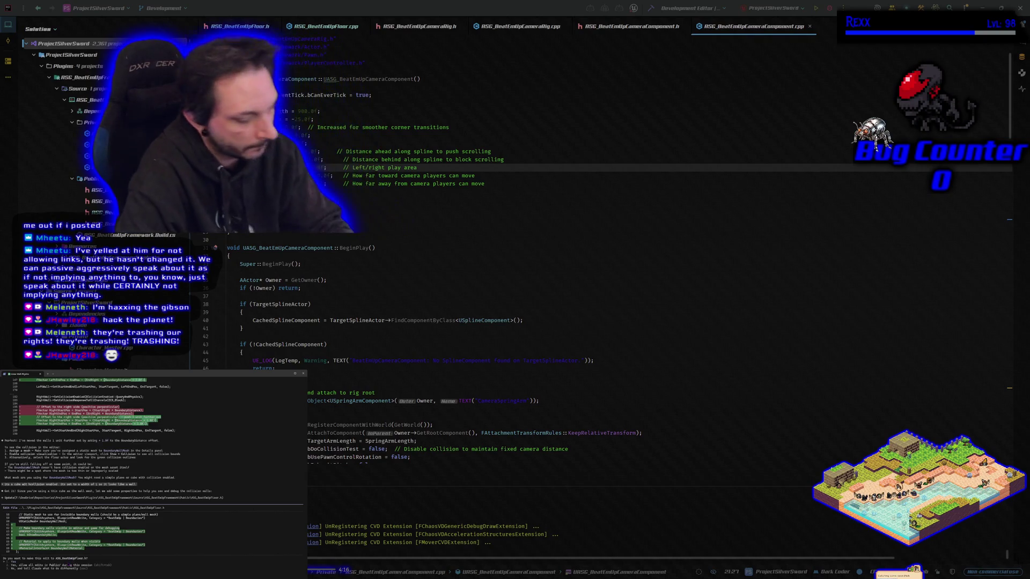
pyautogui.press('Return')
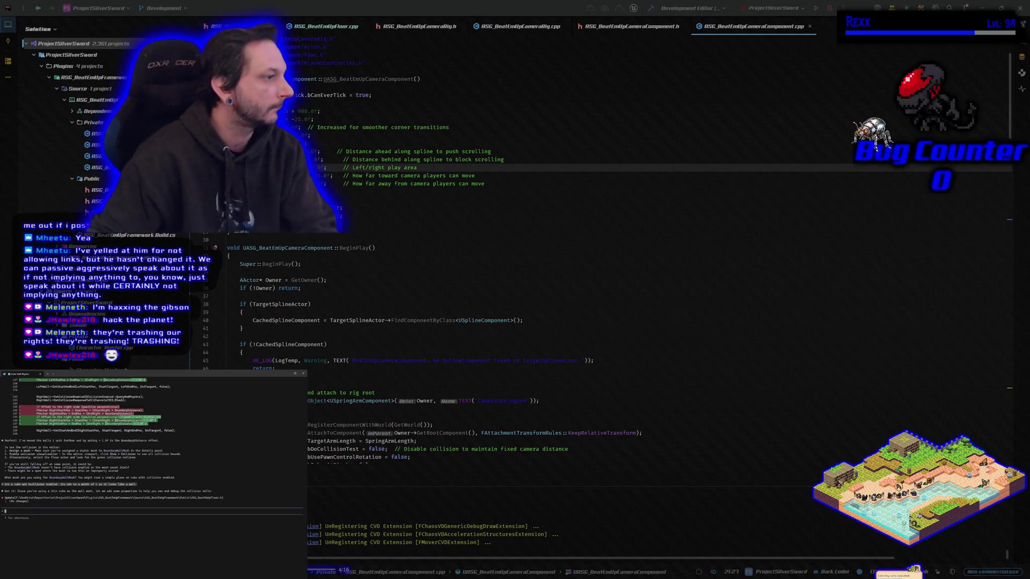
# Build the game project, then restart the build of the selected projects
pyautogui.click(650, 8)
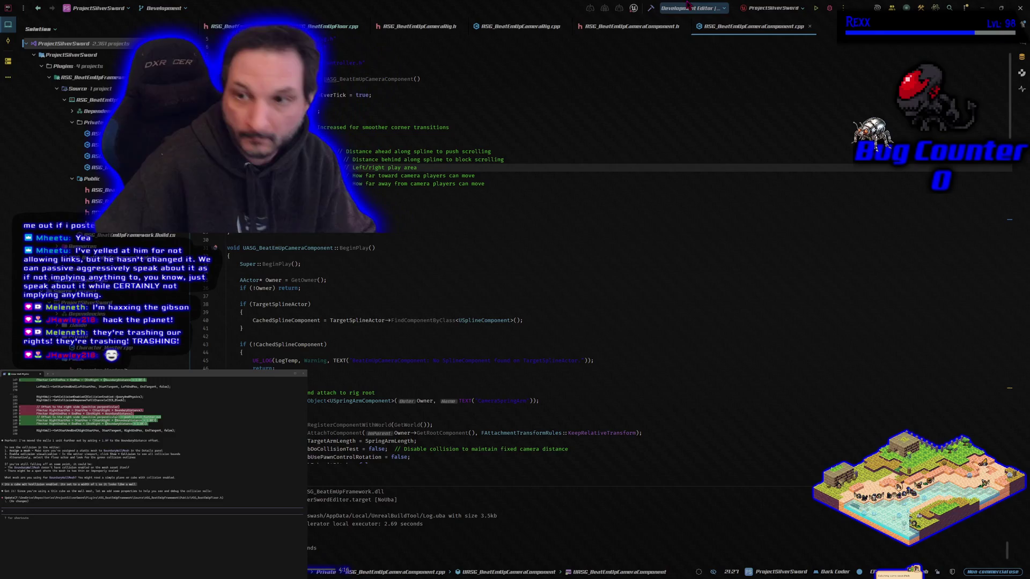
pyautogui.click(829, 8)
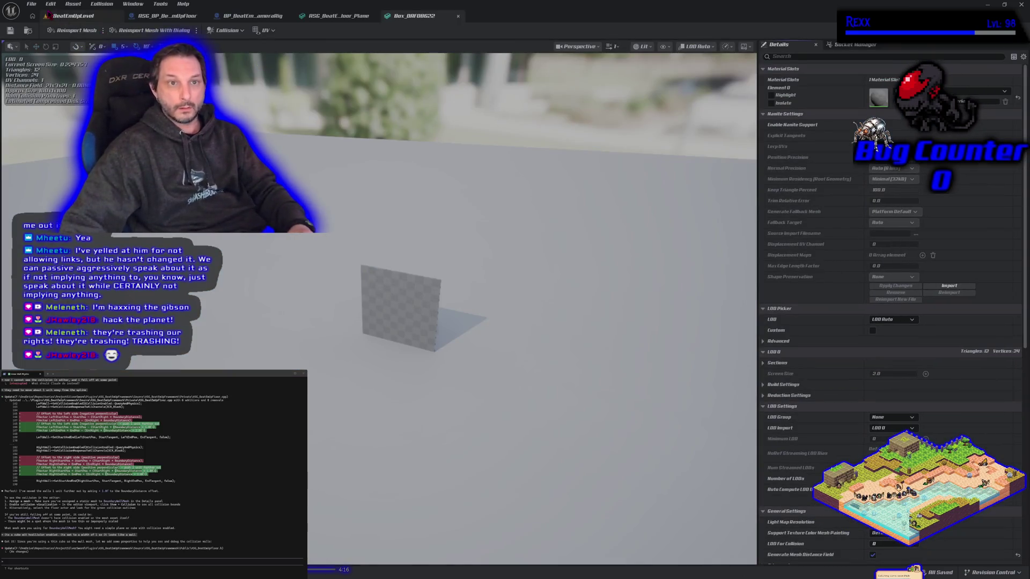
# Inspect the thin walls along the curved floor in BeatEmUpLevel, then go back to Rider
pyautogui.click(70, 16)
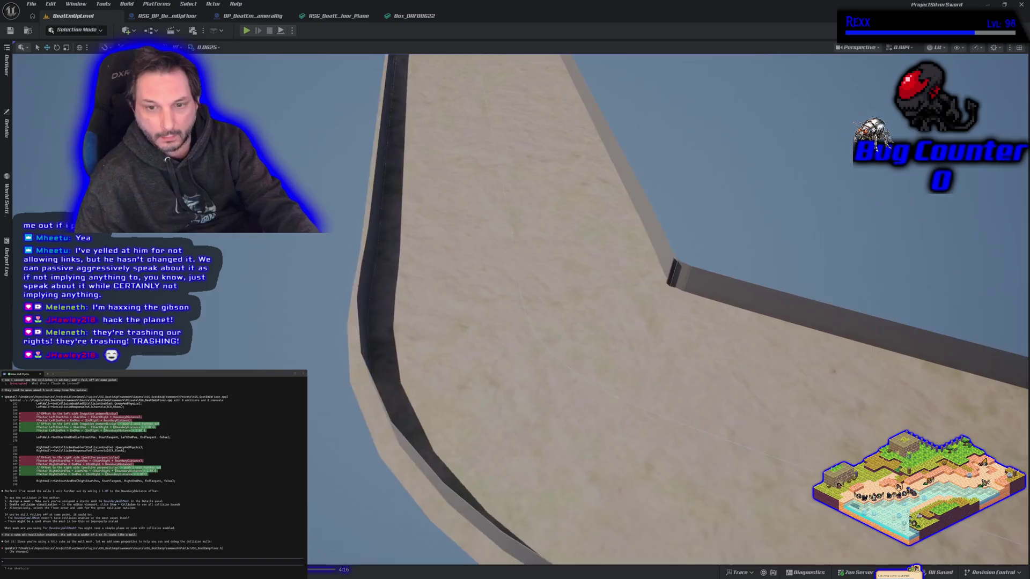
pyautogui.moveTo(590, 322)
pyautogui.mouseDown()
pyautogui.moveTo(590, 301)
pyautogui.moveTo(553, 279)
pyautogui.moveTo(552, 341)
pyautogui.moveTo(553, 285)
pyautogui.moveTo(574, 284)
pyautogui.moveTo(582, 314)
pyautogui.mouseUp()
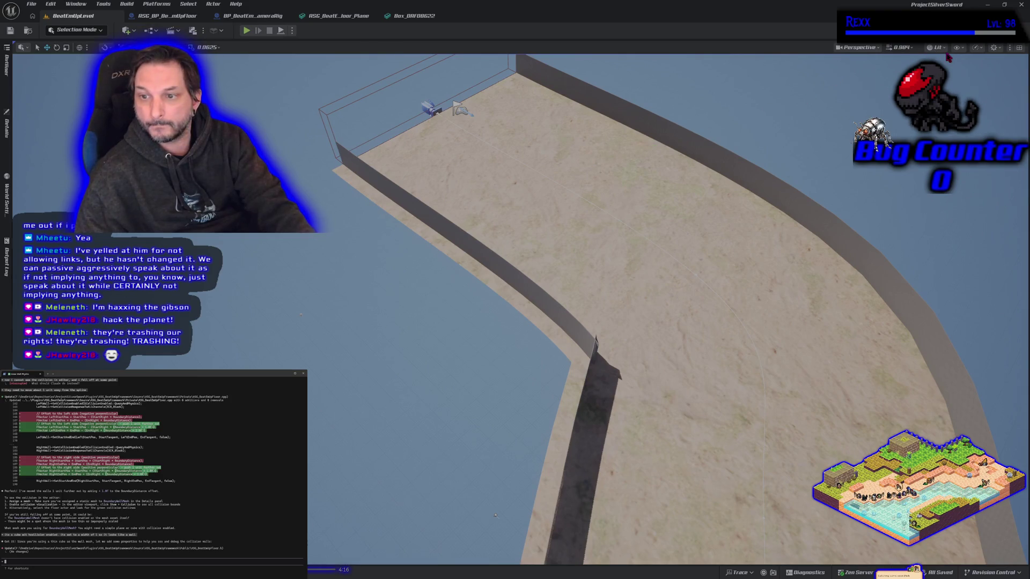
pyautogui.moveTo(494, 516)
pyautogui.mouseDown()
pyautogui.moveTo(495, 482)
pyautogui.moveTo(521, 474)
pyautogui.mouseUp()
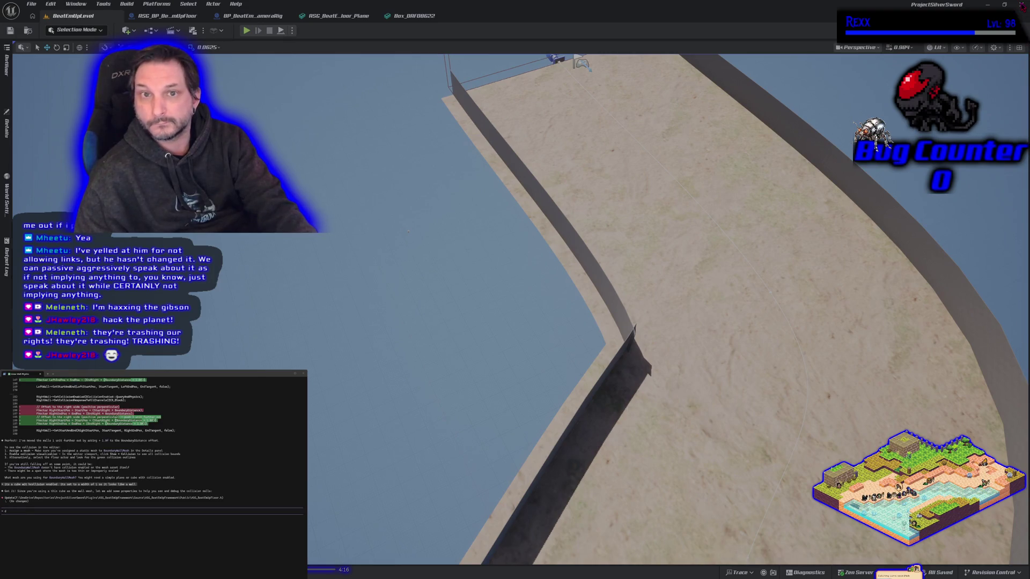
pyautogui.hotkey('alt', 'Tab')
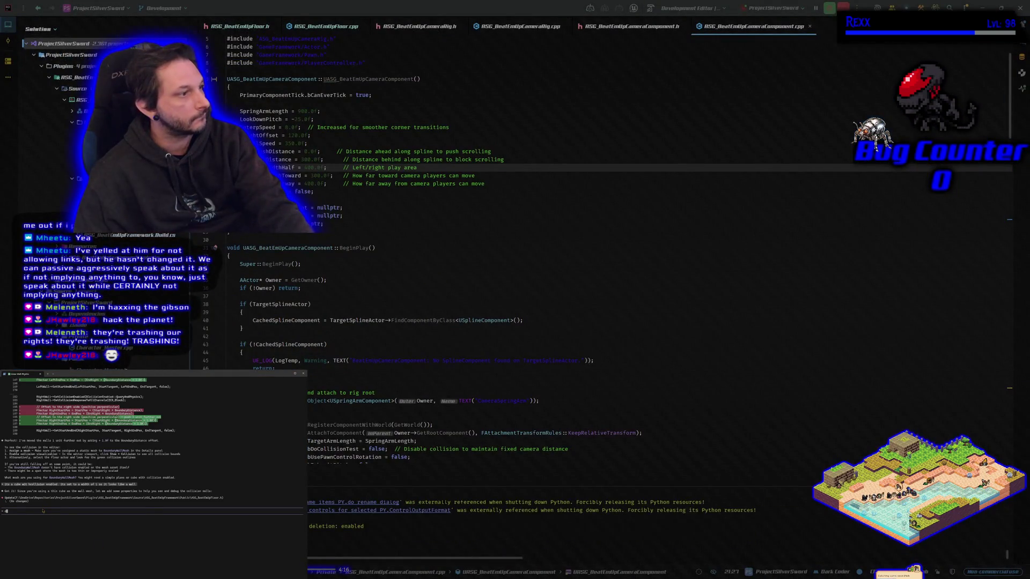
# Have the assistant move the boundaries about 20 units out, approve both edits, and view ASG_BeatEmUpFloor.cpp
pyautogui.write('the')
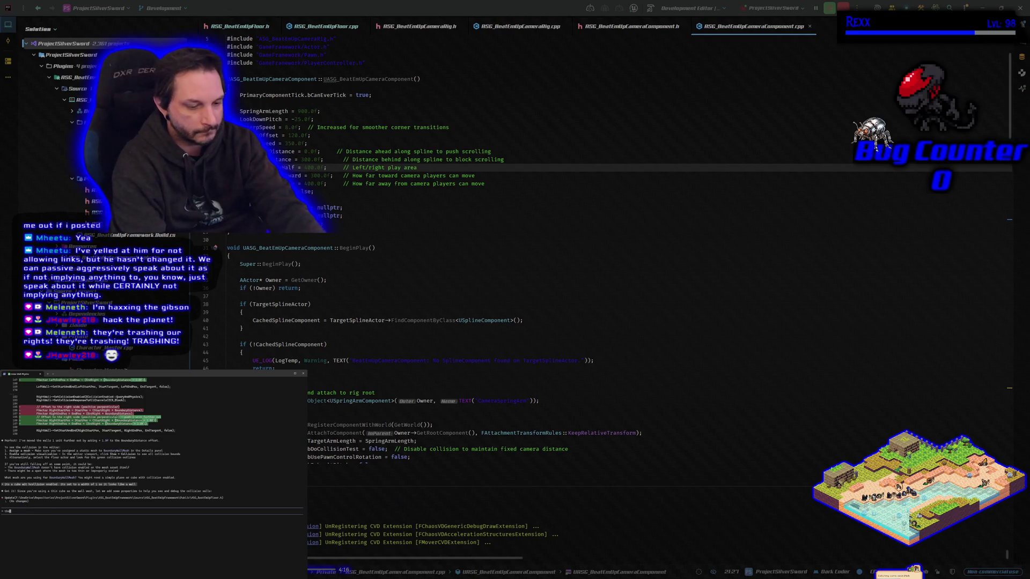
pyautogui.write(' boundaries need to be mo')
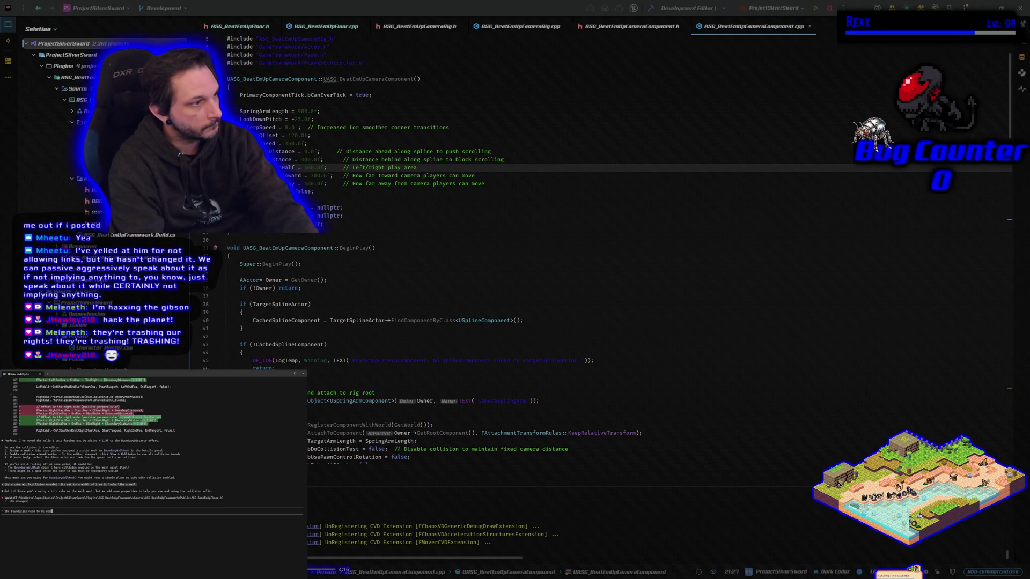
pyautogui.write('ay')
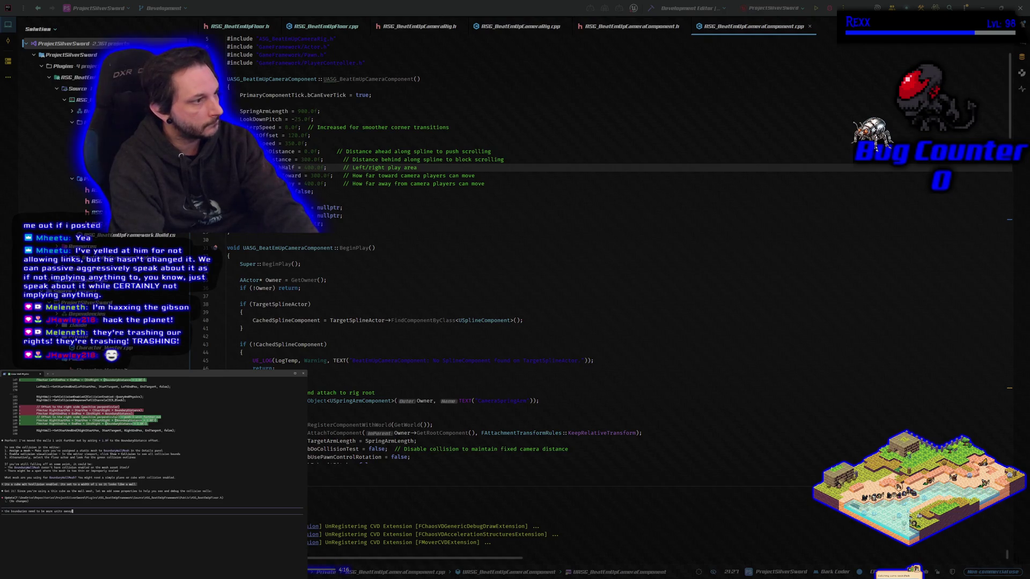
pyautogui.write(' maybe 20 instead of 1')
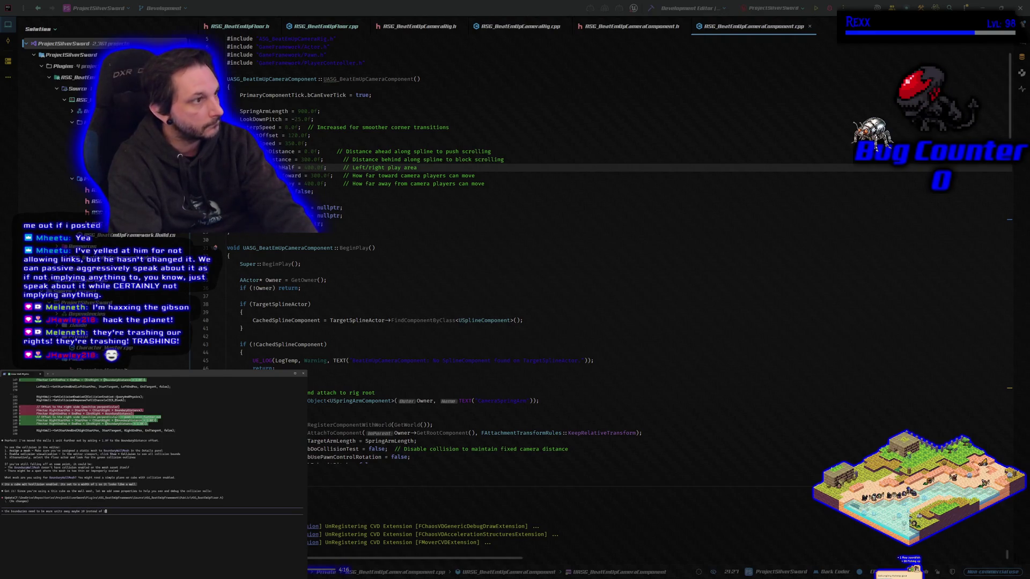
pyautogui.press('Return')
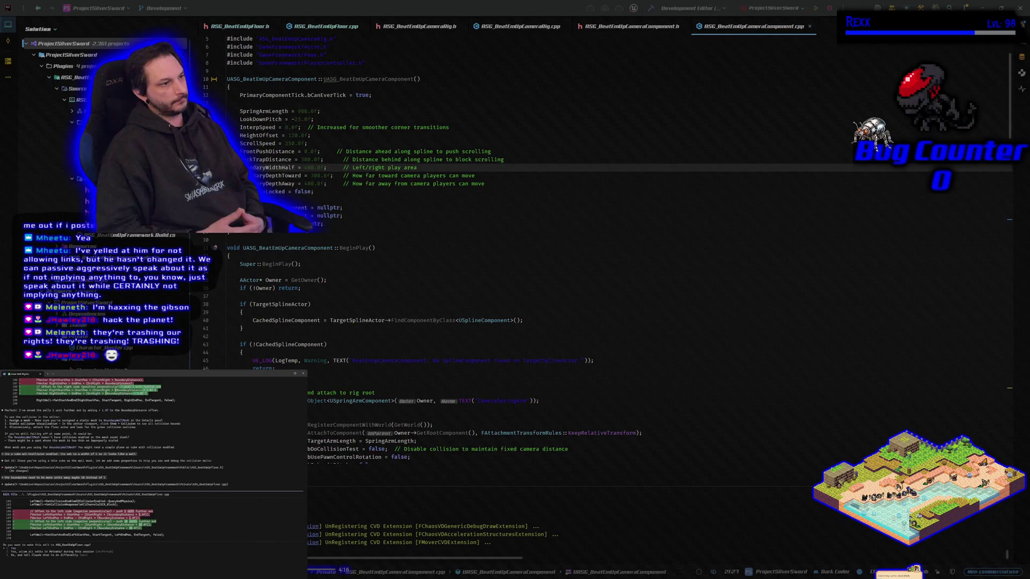
pyautogui.press('Return')
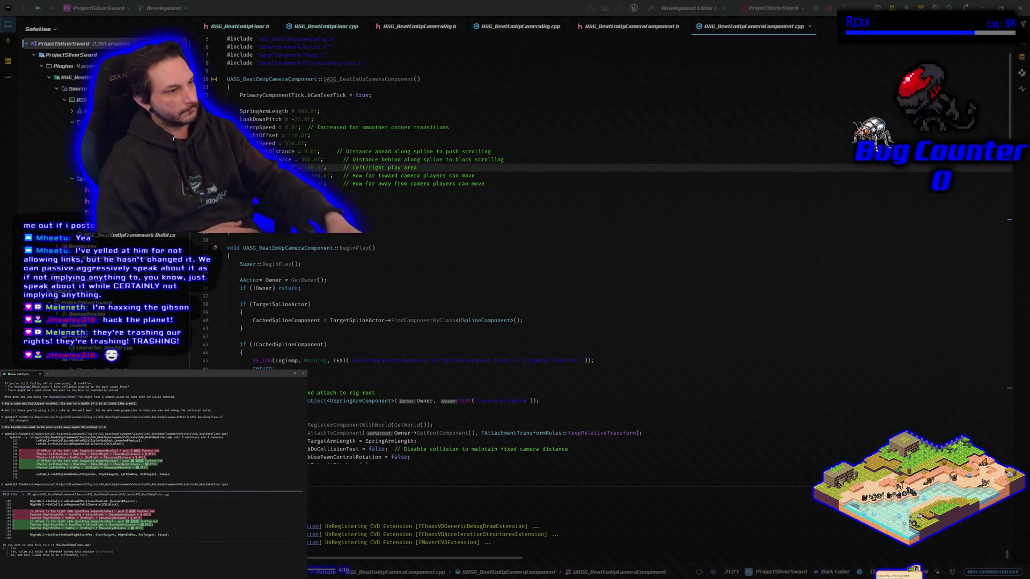
pyautogui.press('Return')
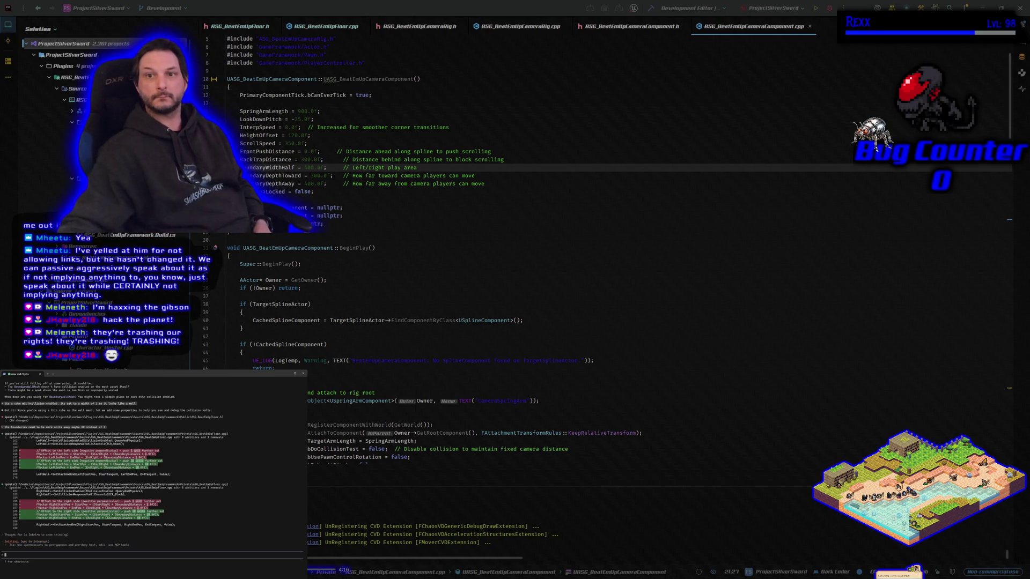
pyautogui.click(322, 26)
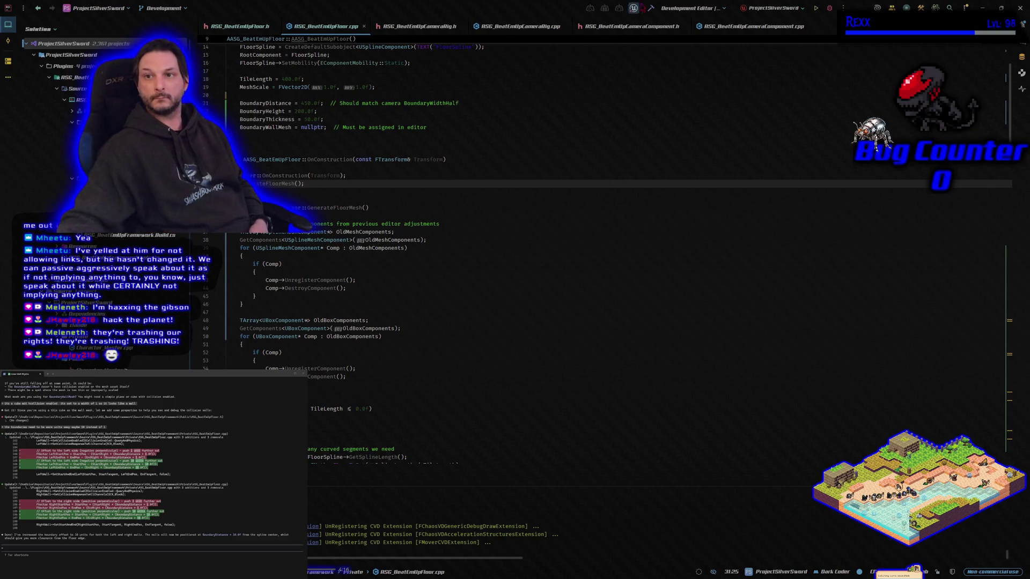
# Rebuild the project and launch Unreal Editor in a debug session
pyautogui.click(650, 7)
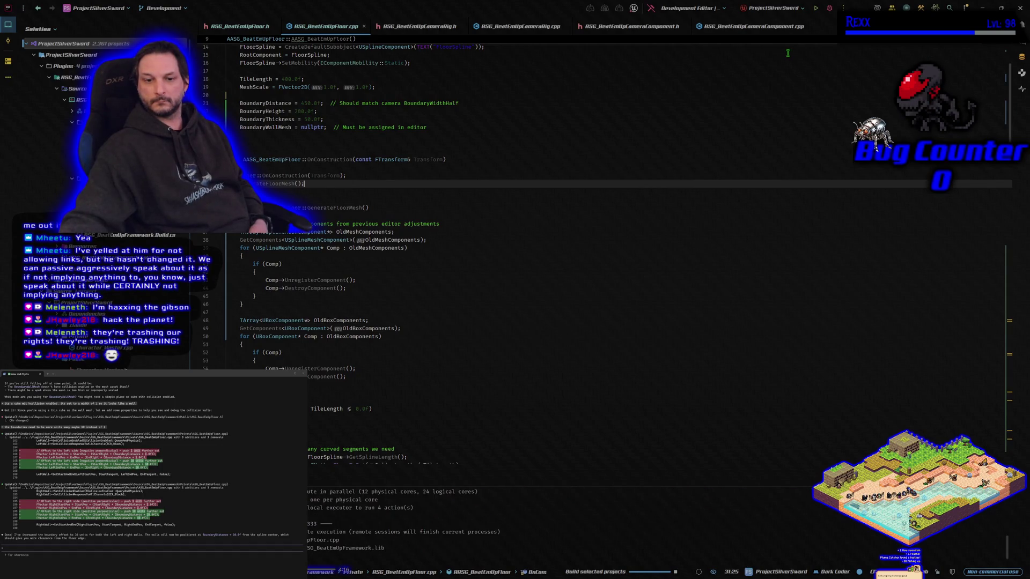
pyautogui.click(829, 10)
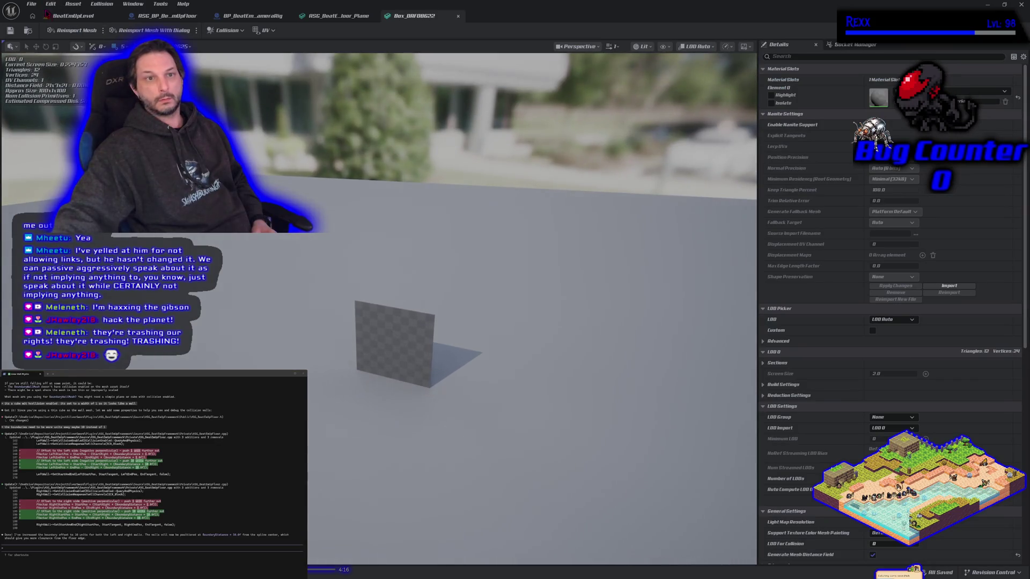
# Leave the box mesh editor for the BeatEmUpLevel viewport with the curved floor and walls
pyautogui.click(69, 15)
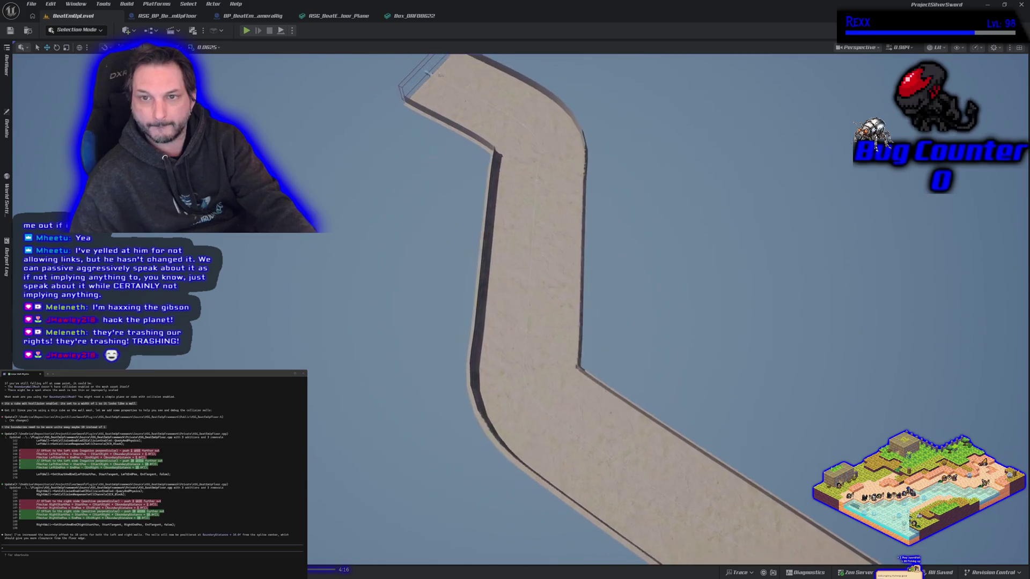
# Play-test the level, running the character right, forward, back and left toward the walls, then stop
pyautogui.click(246, 31)
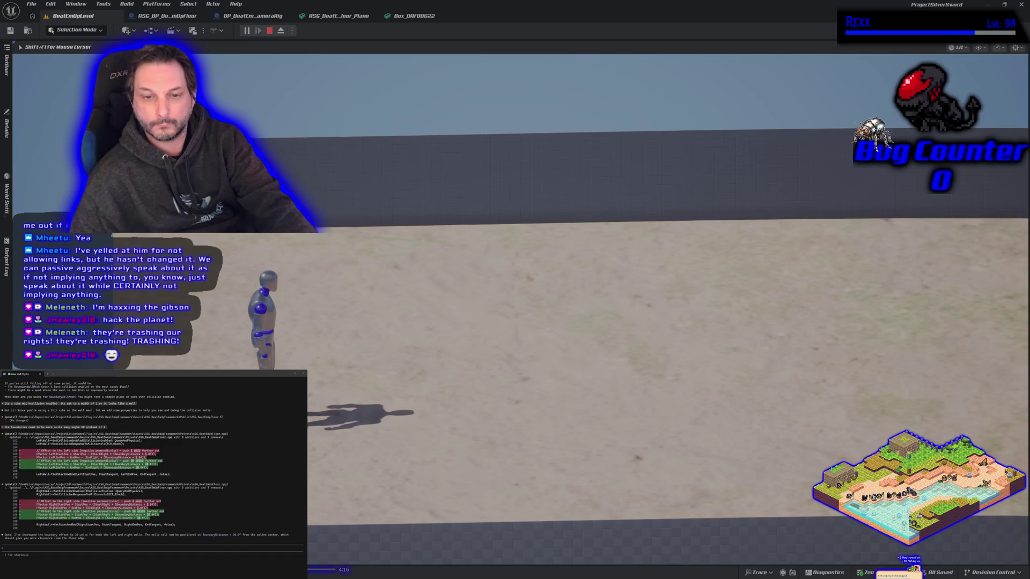
pyautogui.press('d')
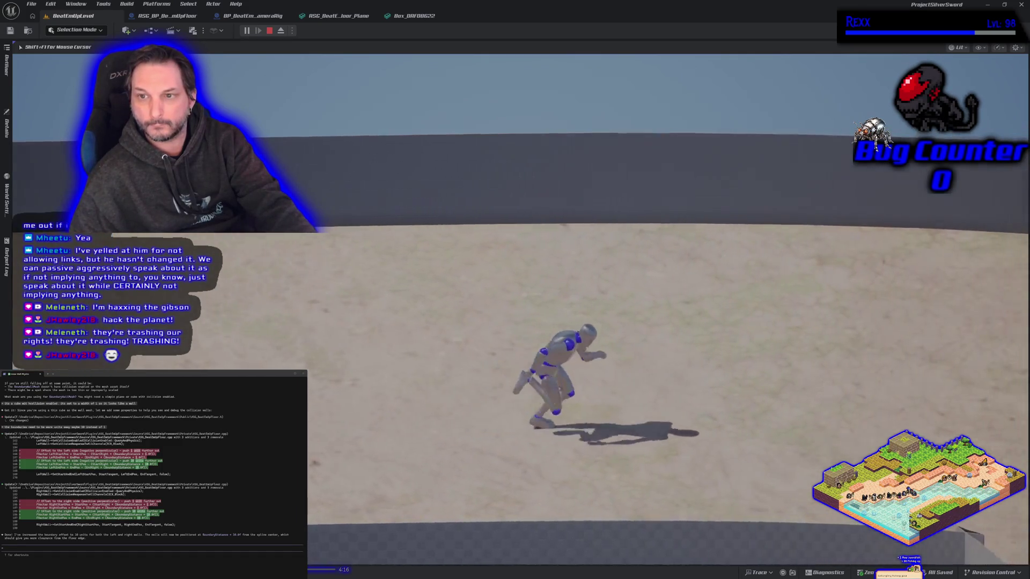
pyautogui.press('w')
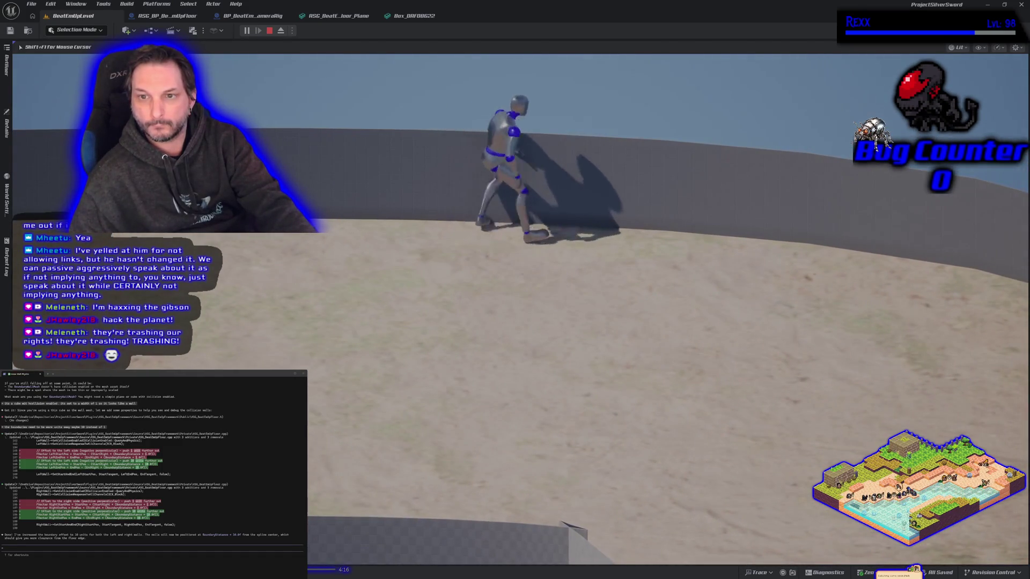
pyautogui.press('s')
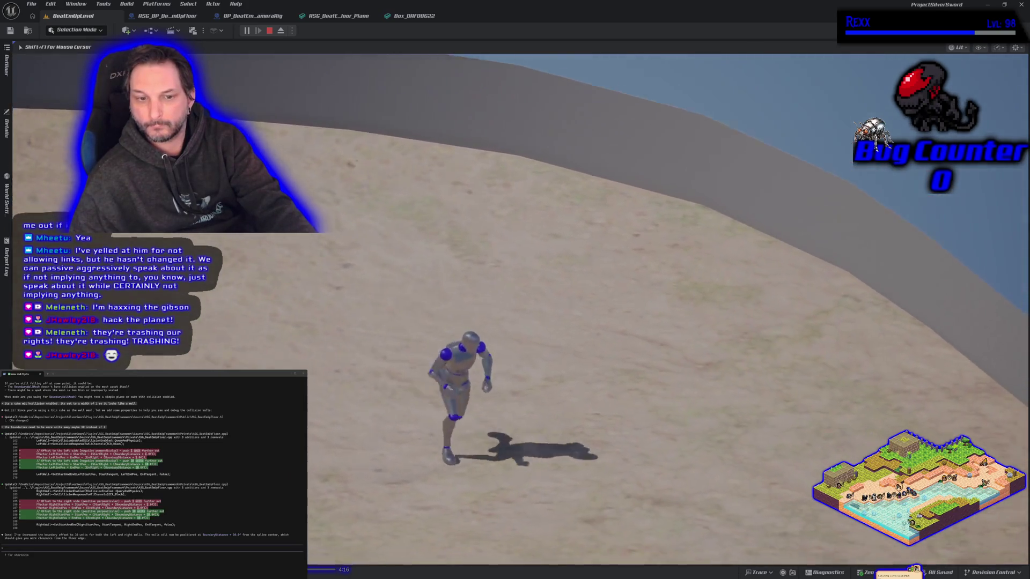
pyautogui.press('a')
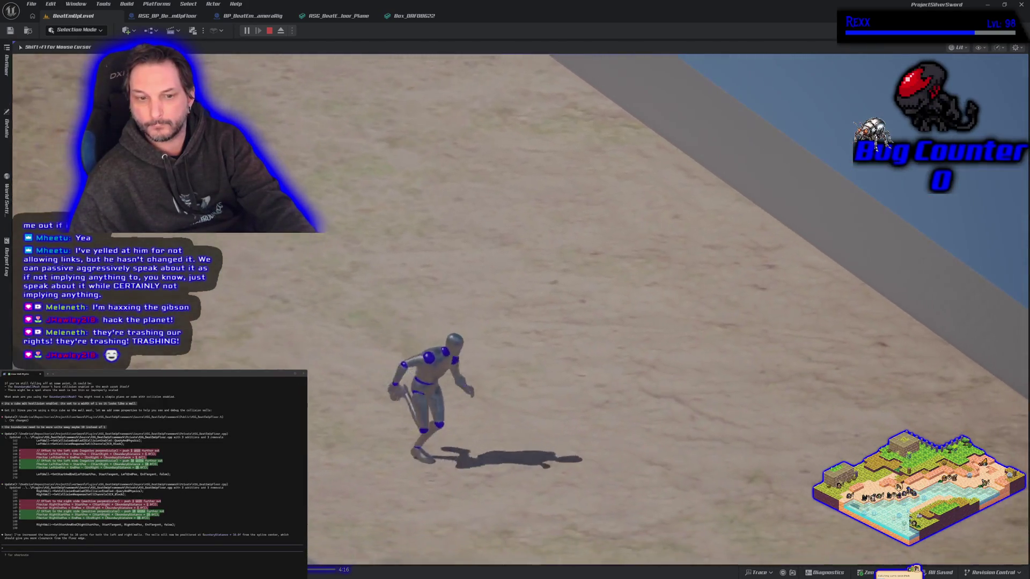
pyautogui.press('a')
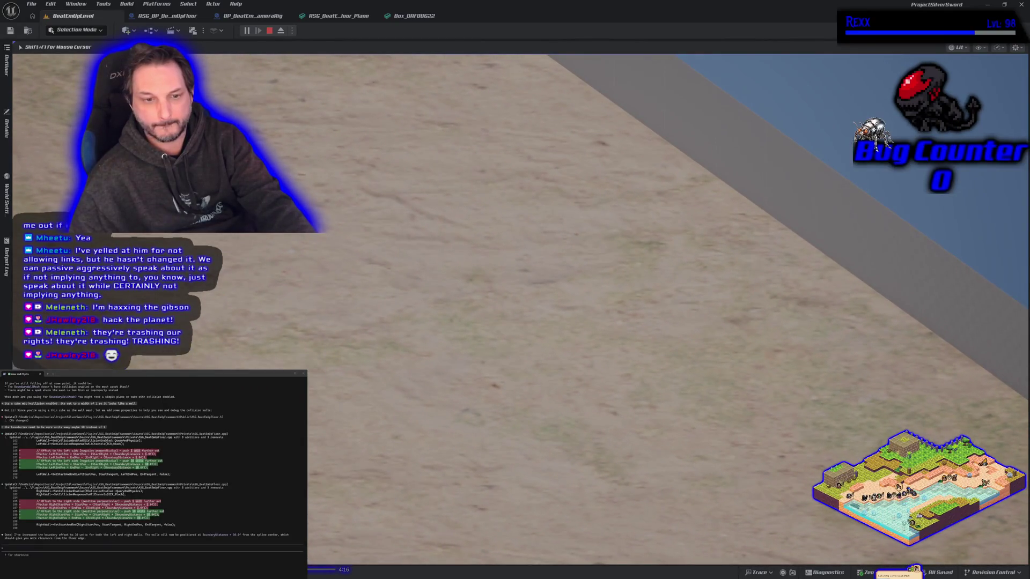
pyautogui.press('d')
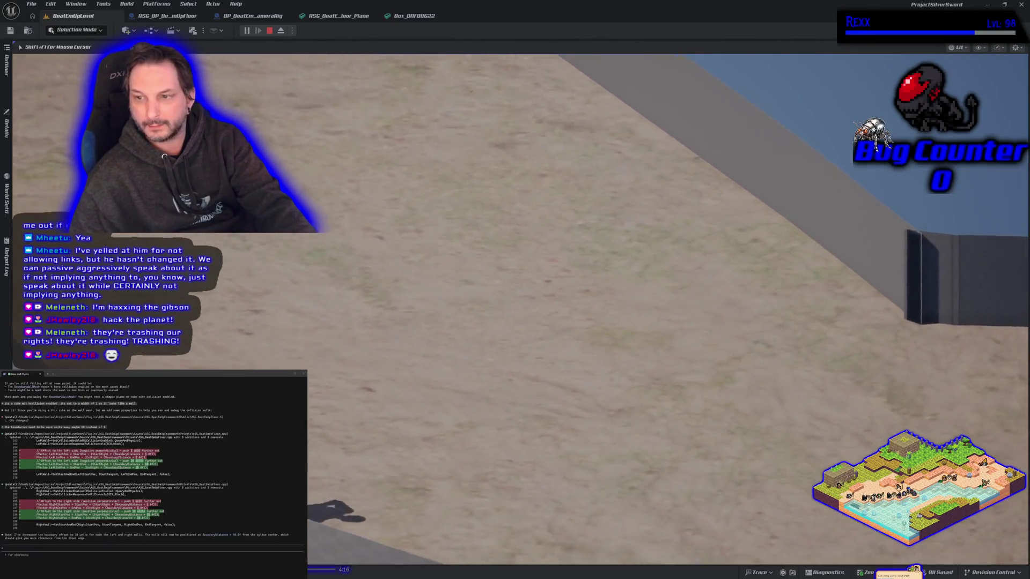
pyautogui.press('Escape')
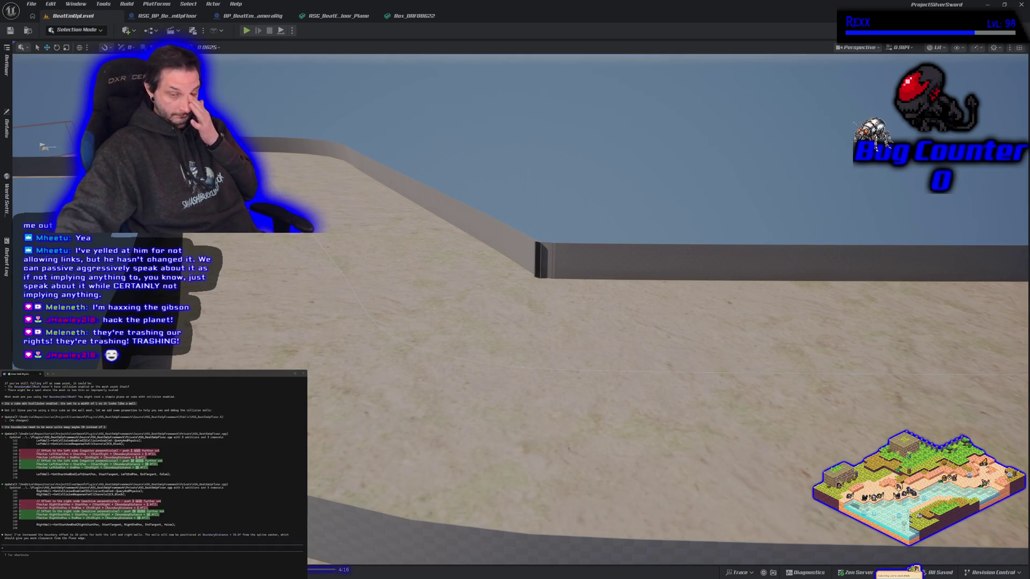
# Orbit and pull back to view the full winding floor with its side walls
pyautogui.moveTo(644, 322); pyautogui.dragTo(643, 268)
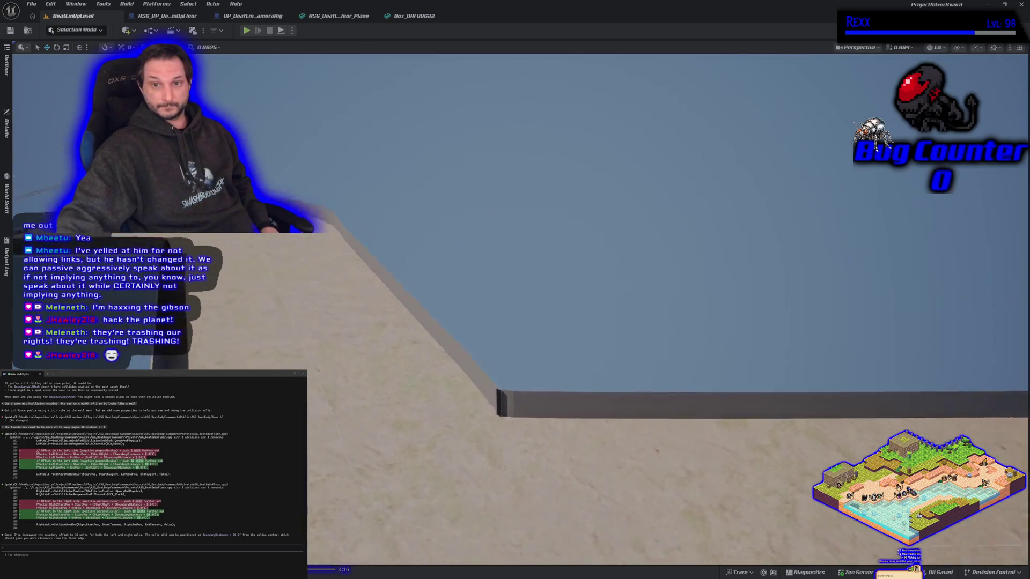
pyautogui.moveTo(424, 158)
pyautogui.mouseDown()
pyautogui.moveTo(424, 206)
pyautogui.moveTo(424, 159)
pyautogui.mouseUp()
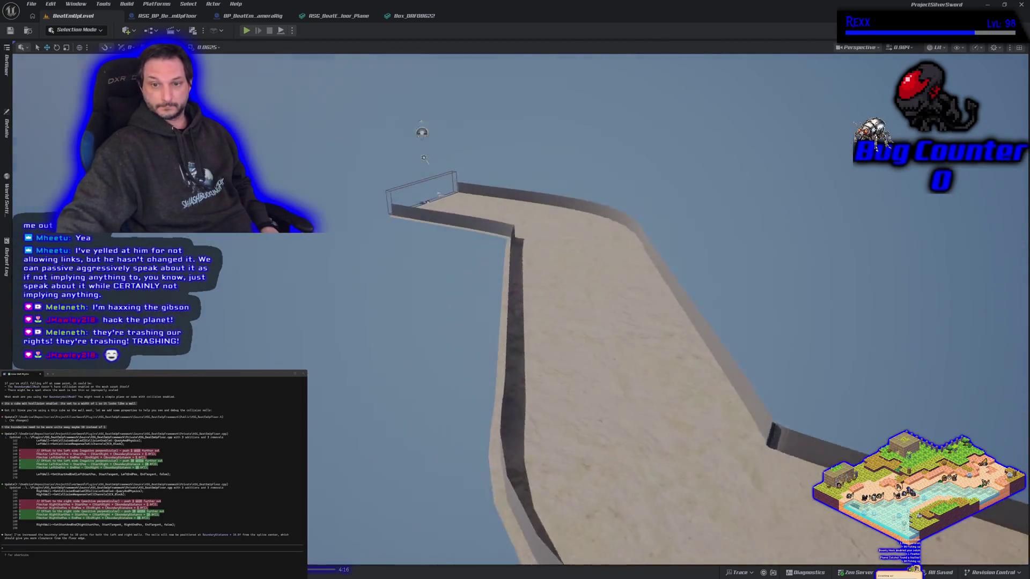
pyautogui.moveTo(414, 321)
pyautogui.mouseDown()
pyautogui.moveTo(322, 321)
pyautogui.moveTo(464, 321)
pyautogui.moveTo(414, 321)
pyautogui.mouseUp()
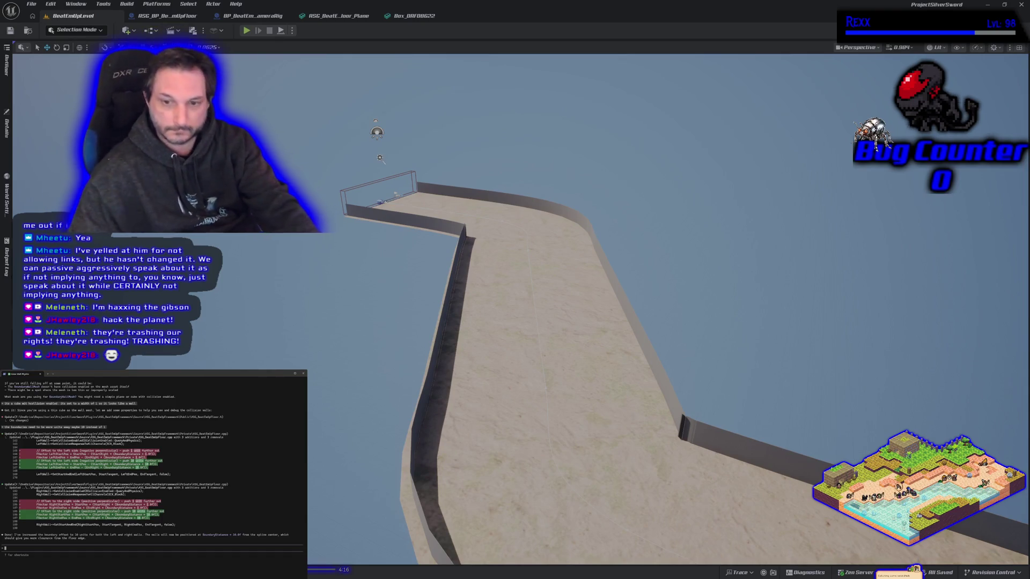
# In Rider's Claude terminal, draft a request that the walls line up with the floor mesh edge
pyautogui.hotkey('alt', 'Tab')
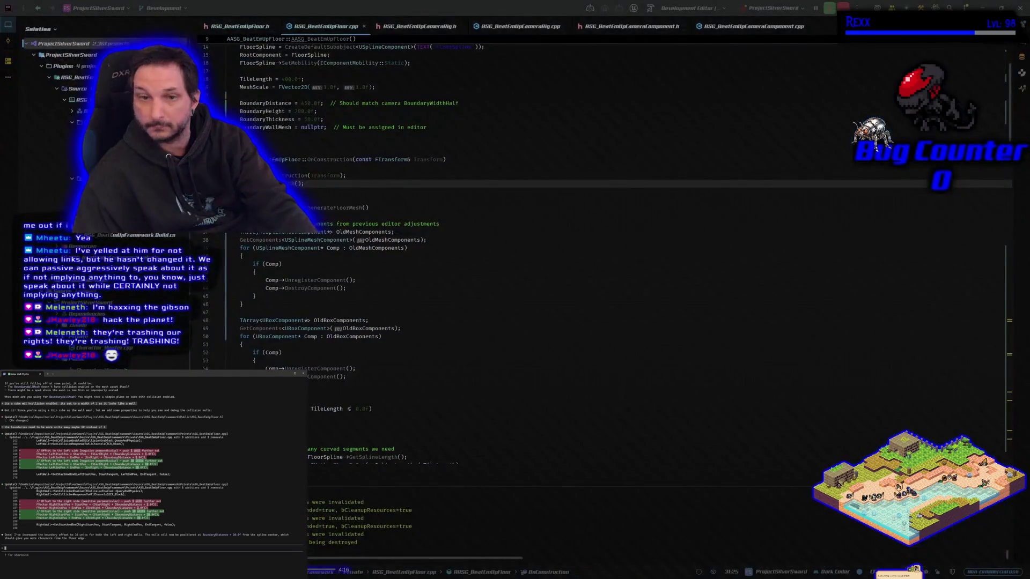
pyautogui.write('there is still floor mesh outsid')
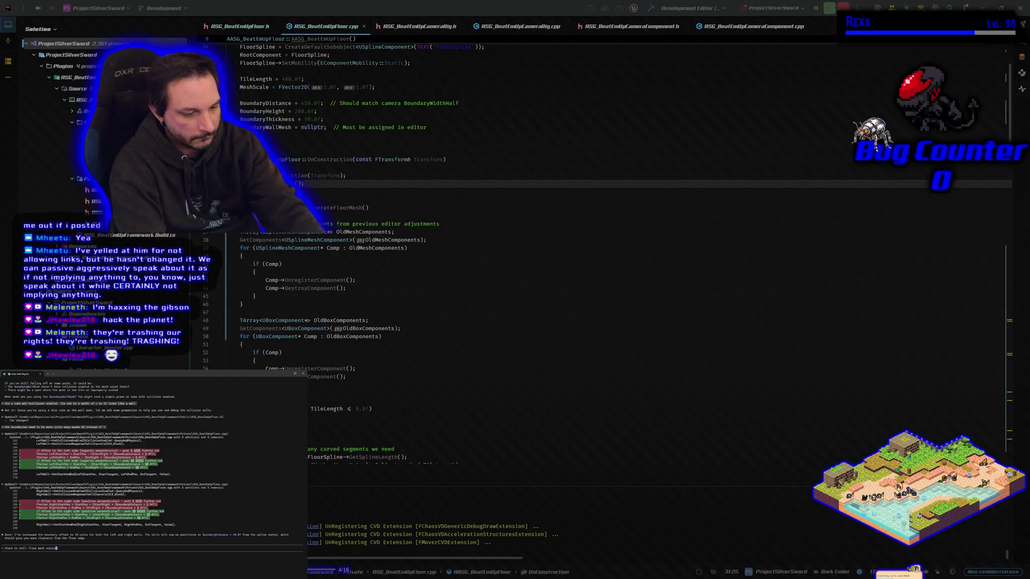
pyautogui.write('m')
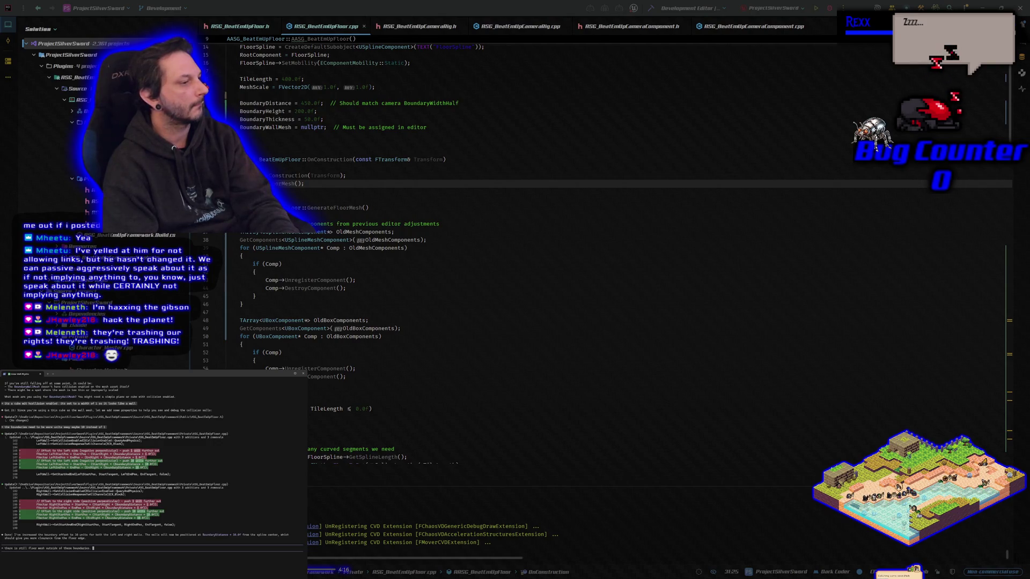
pyautogui.write('it')
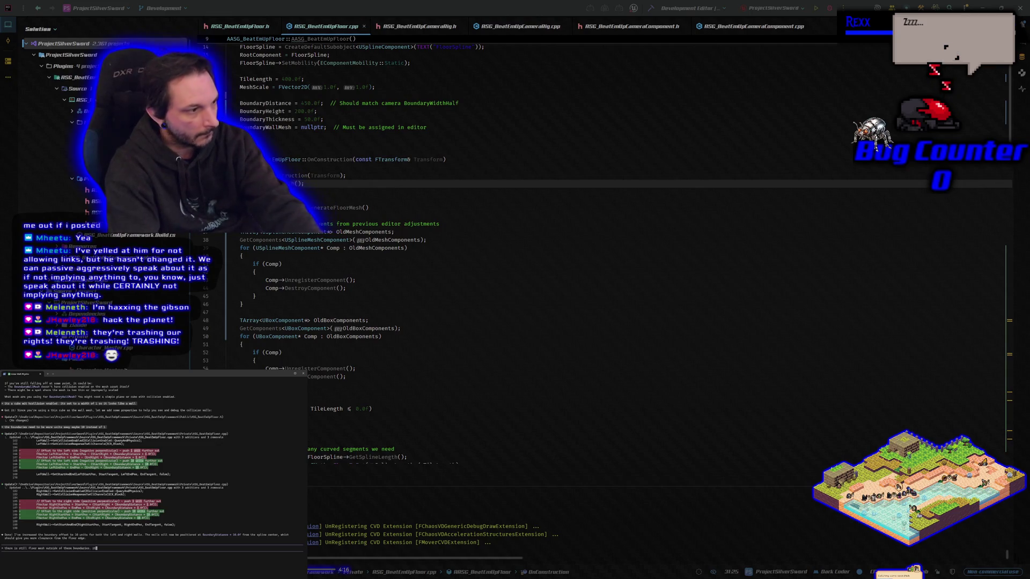
pyautogui.write(' needs to')
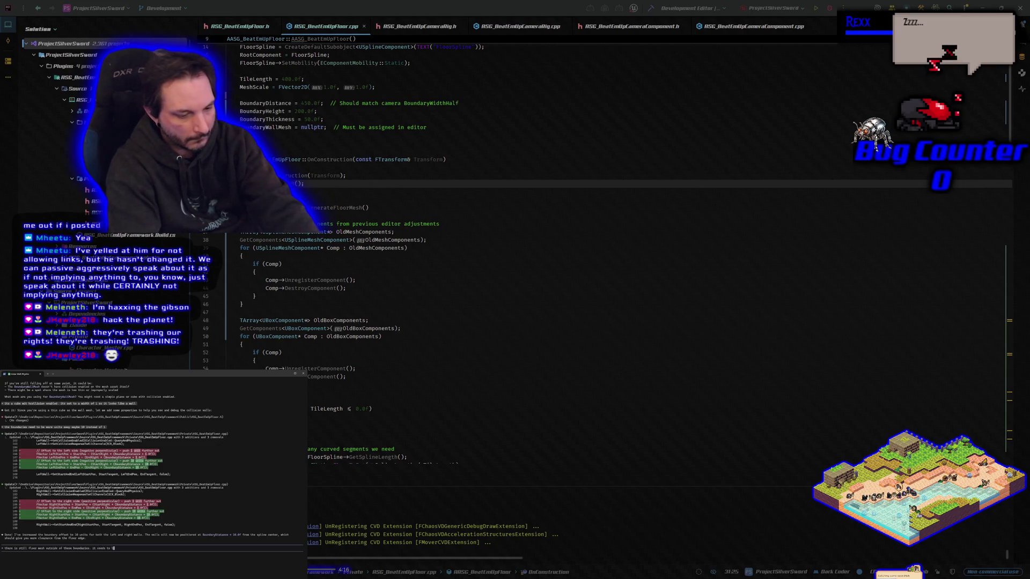
pyautogui.write(' line up with the edge of the mesh')
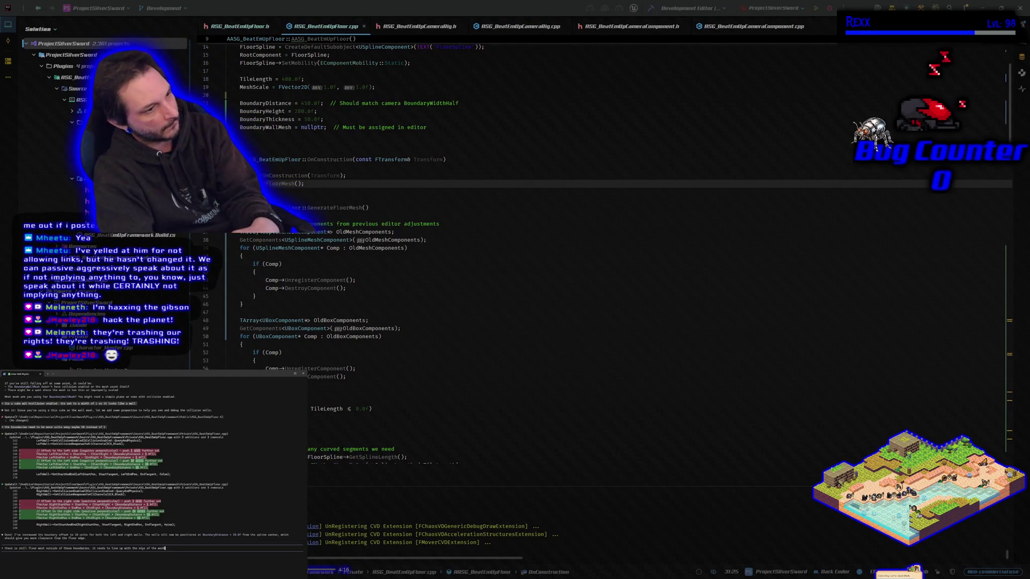
pyautogui.press('BackSpace')
pyautogui.press('BackSpace')
pyautogui.press('BackSpace')
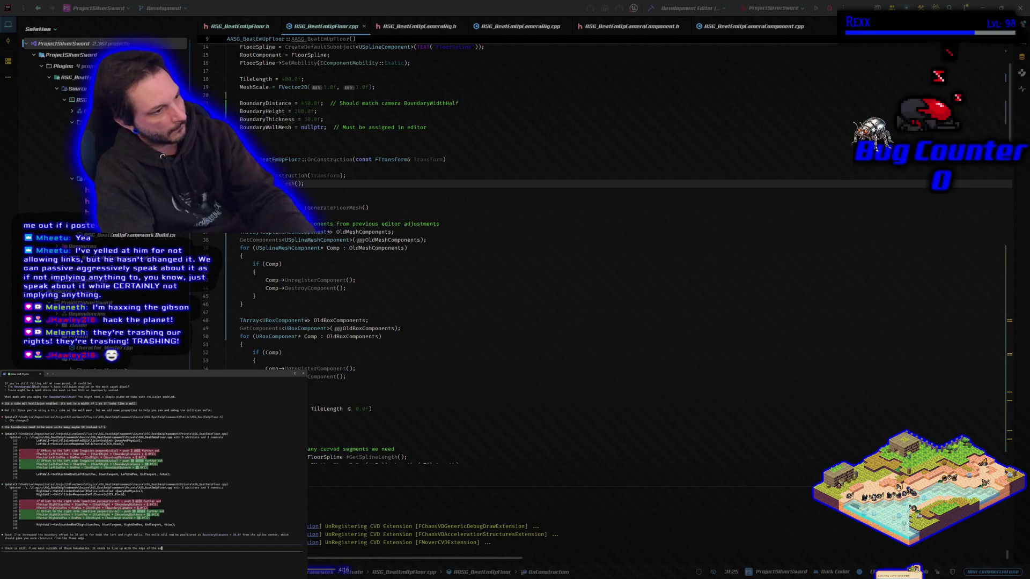
pyautogui.write('floor me')
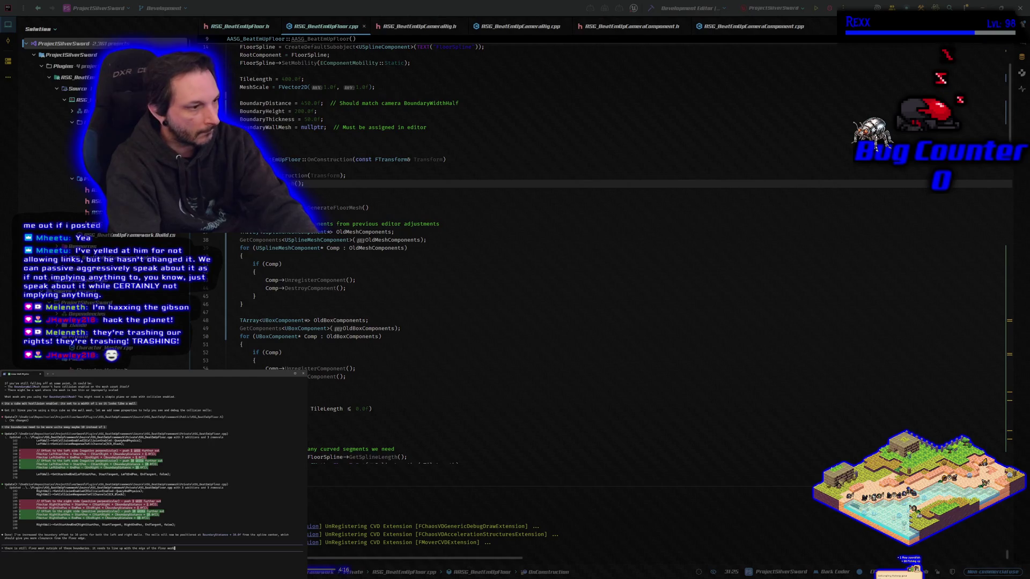
pyautogui.write('sh')
# Send the alignment request and approve the edits adding a FloorMeshBaseWidth default of 400.0f
pyautogui.press('Return')
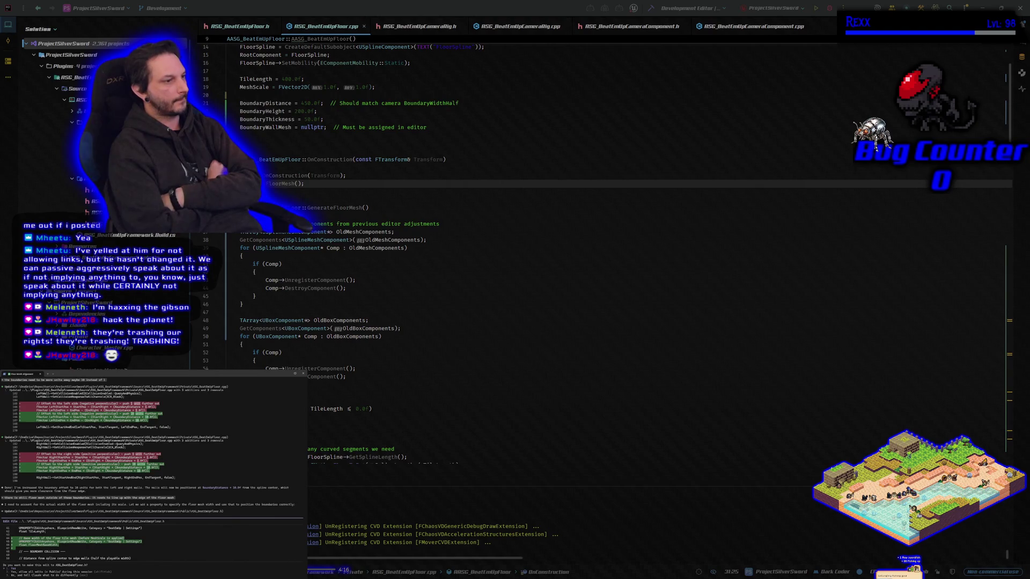
pyautogui.press('Return')
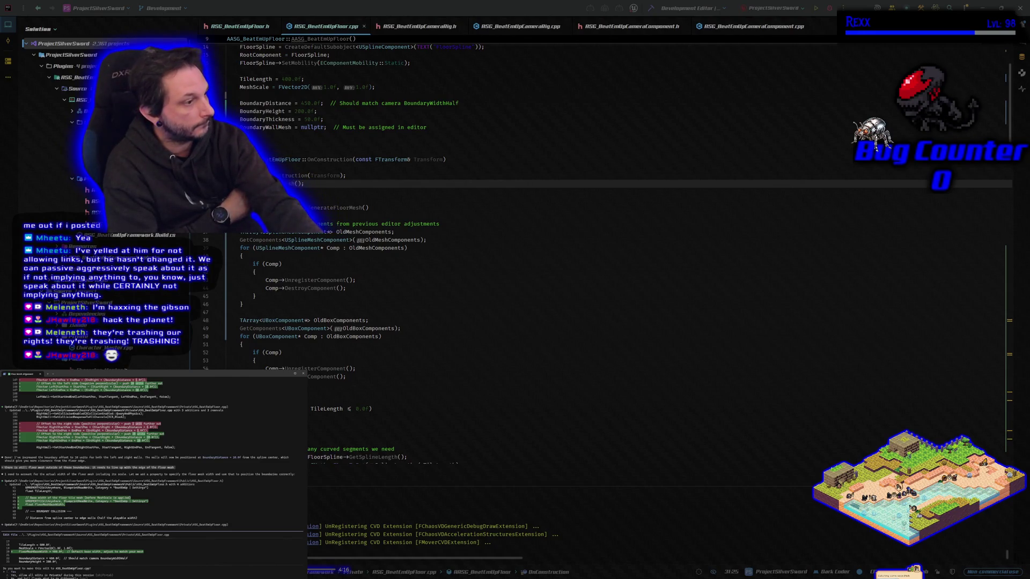
pyautogui.press('Return')
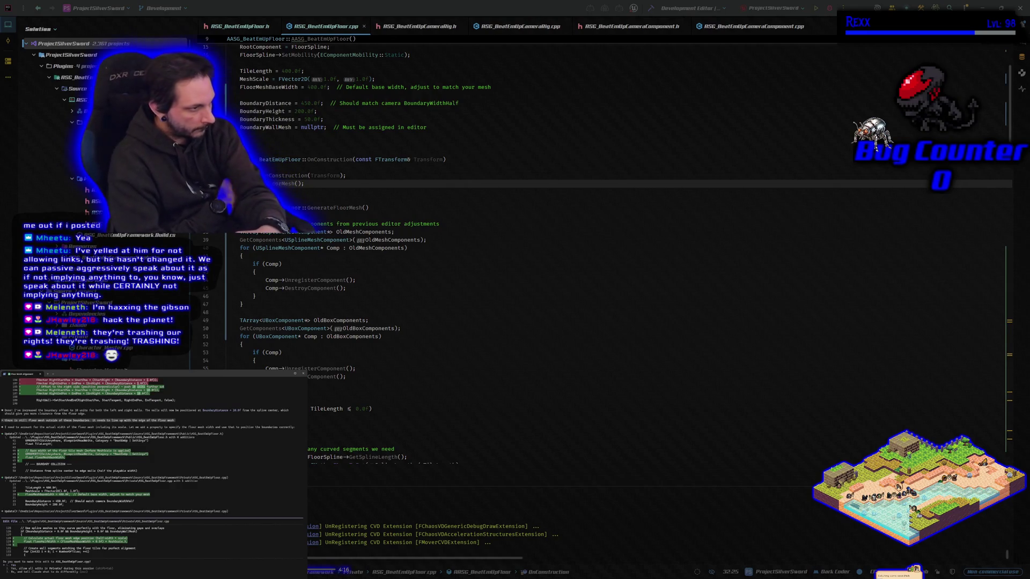
# Approve the three remaining Claude edits that align wall placement to the floor mesh edges
pyautogui.press('Return')
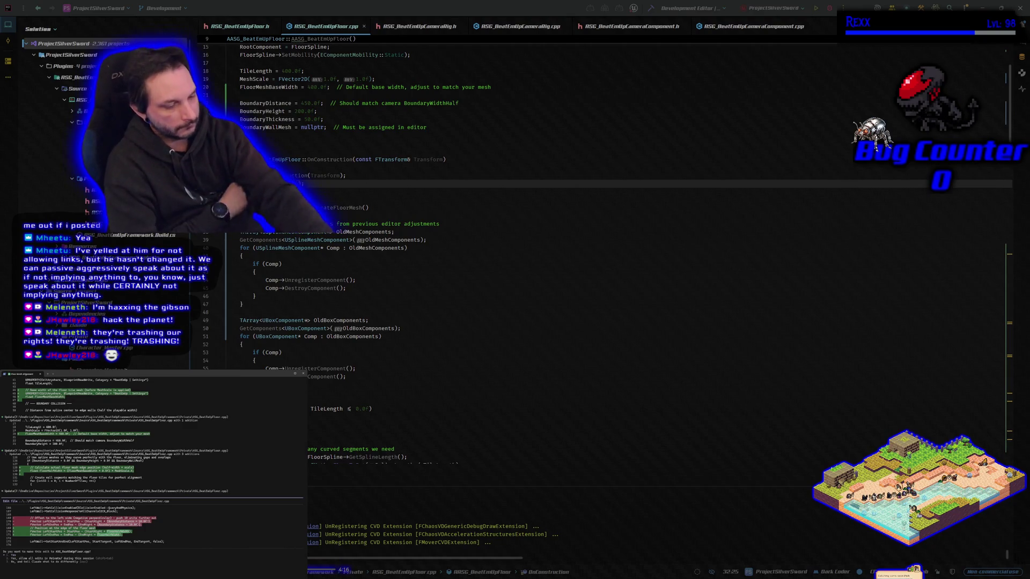
pyautogui.press('Return')
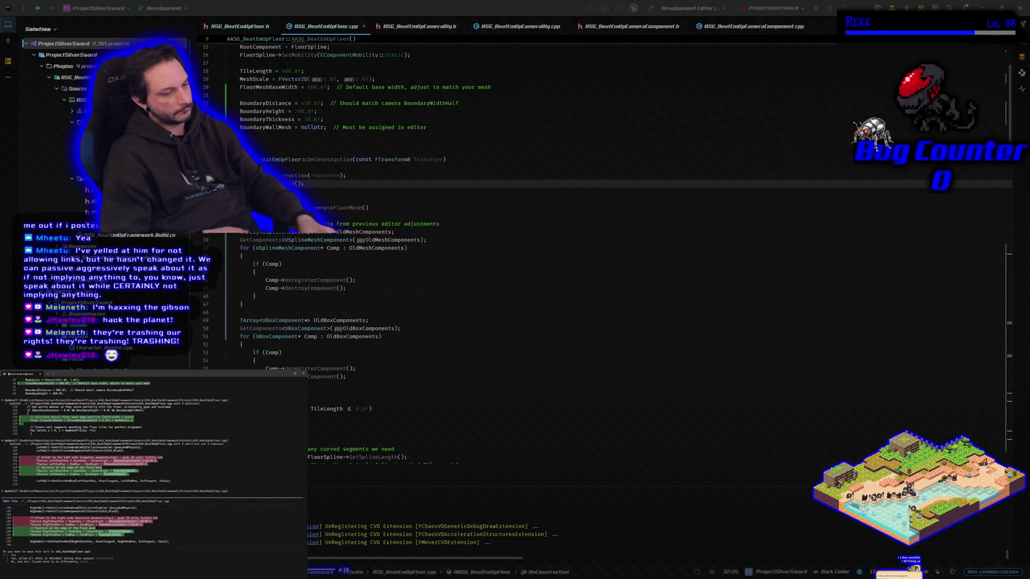
pyautogui.press('Return')
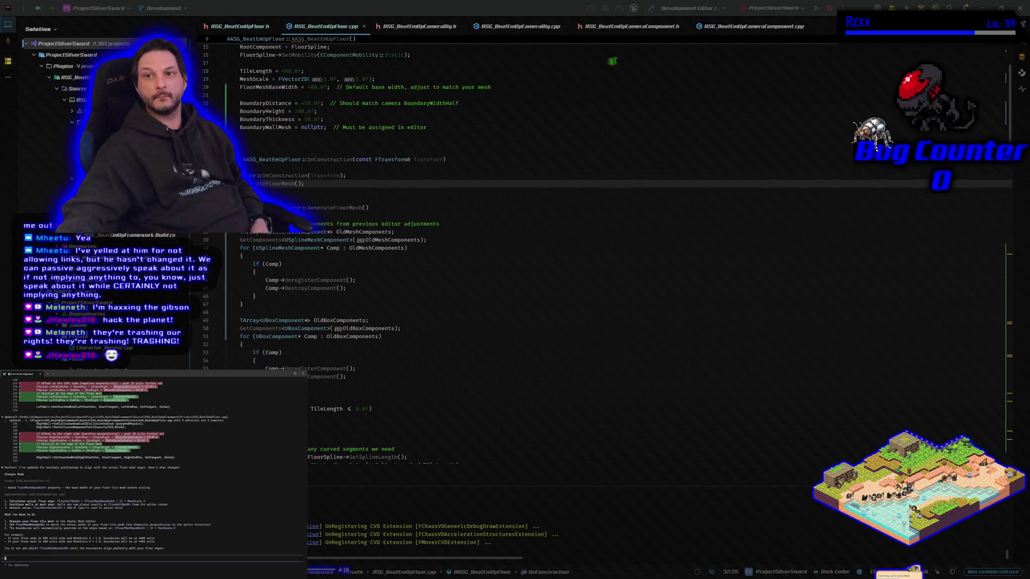
# Rebuild the project with Ctrl+Shift+B and relaunch the Unreal Editor
pyautogui.hotkey('ctrl', 'shift', 'b')
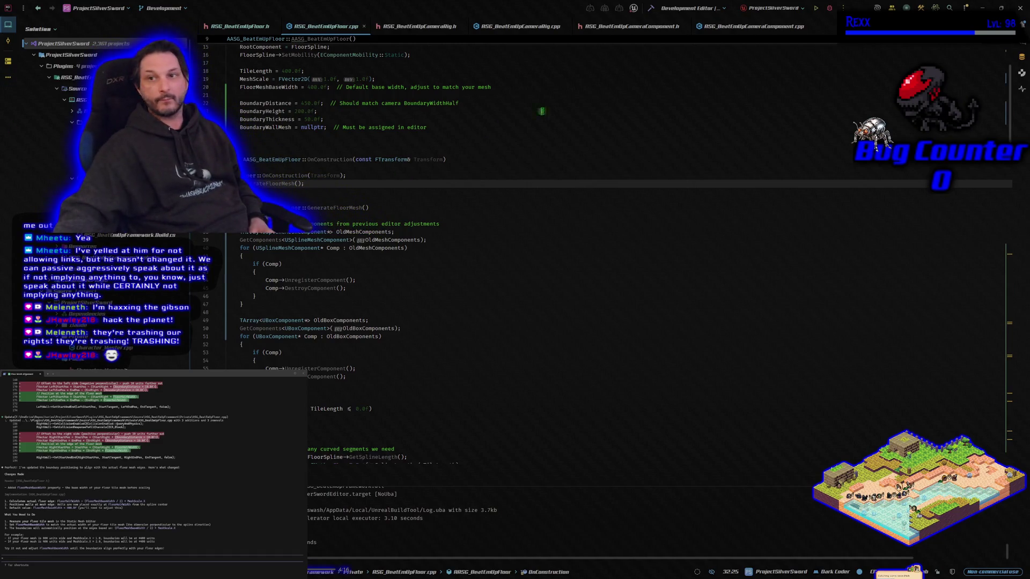
pyautogui.click(829, 8)
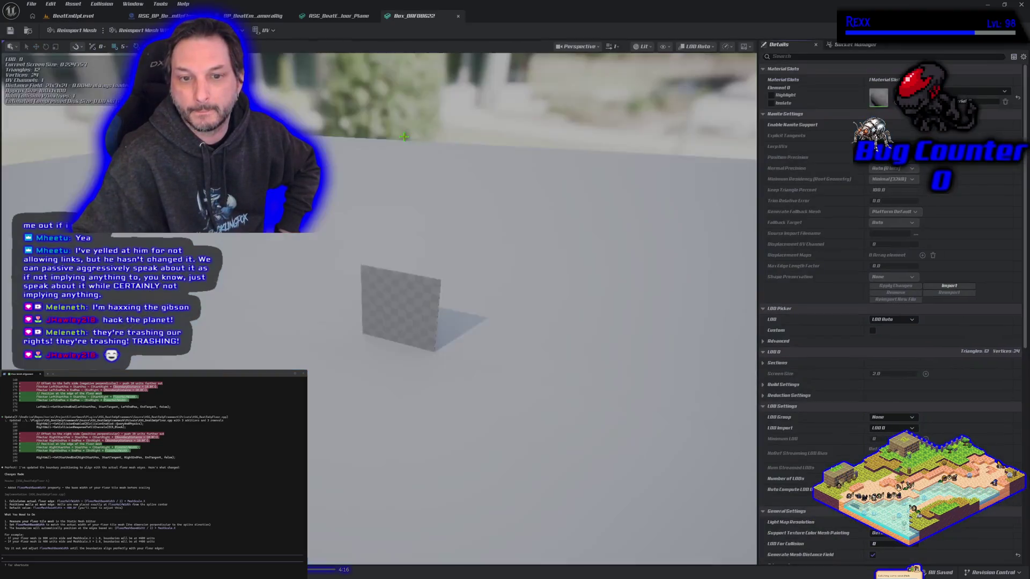
# Switch back to BeatEmUpLevel and fly along the corridor to check walls against floor edges
pyautogui.click(161, 16)
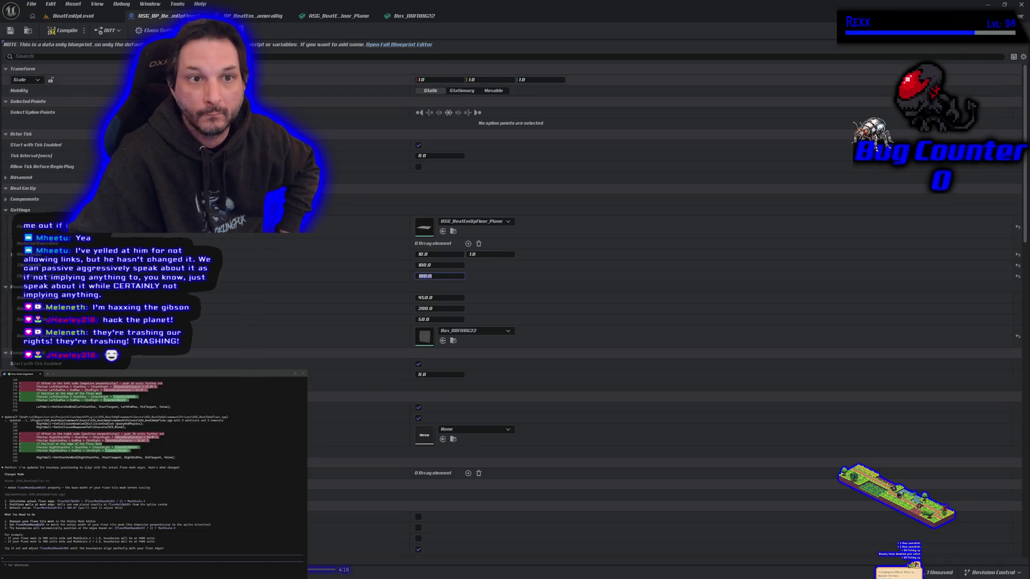
pyautogui.click(77, 20)
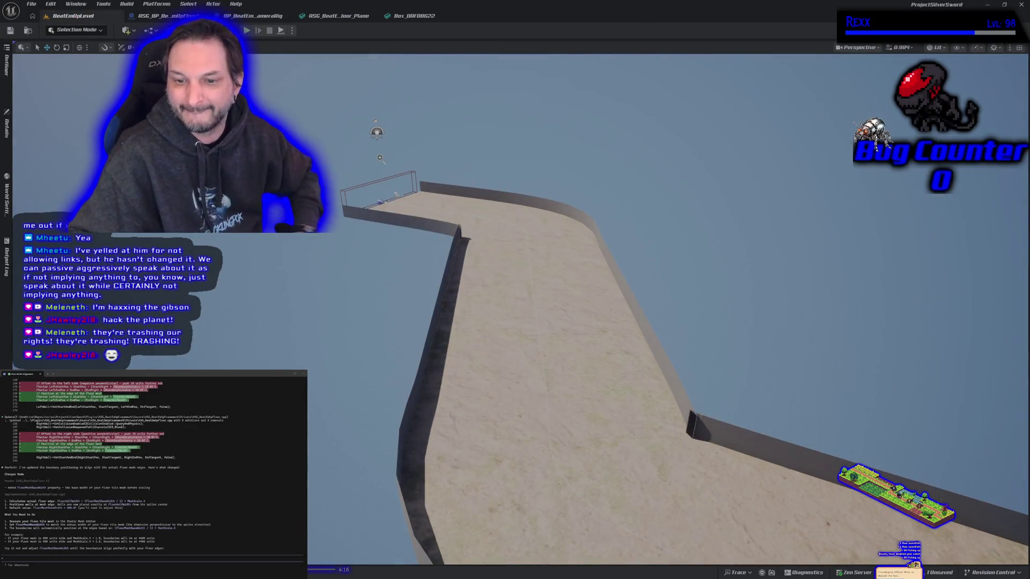
pyautogui.press('w')
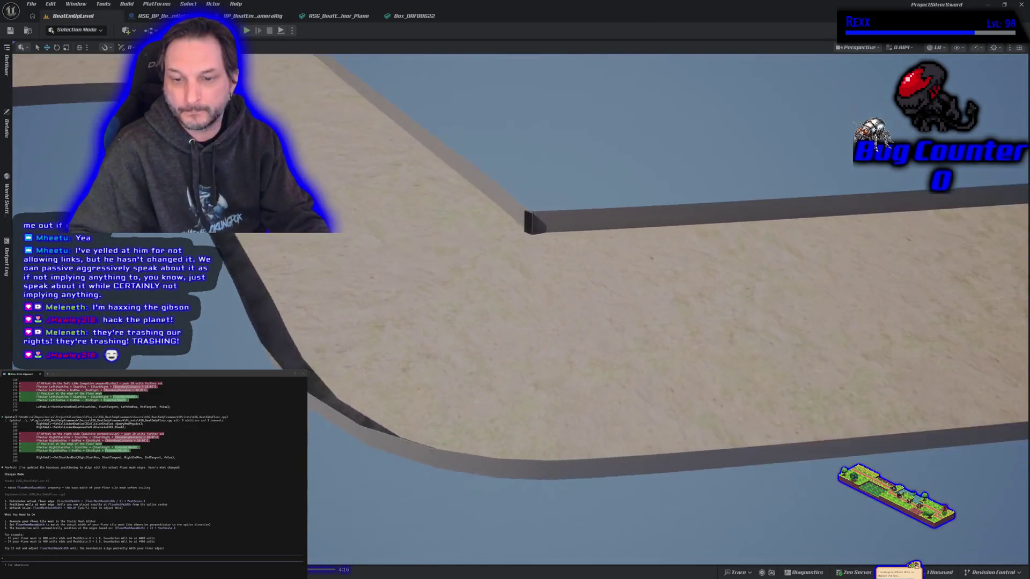
pyautogui.press('w')
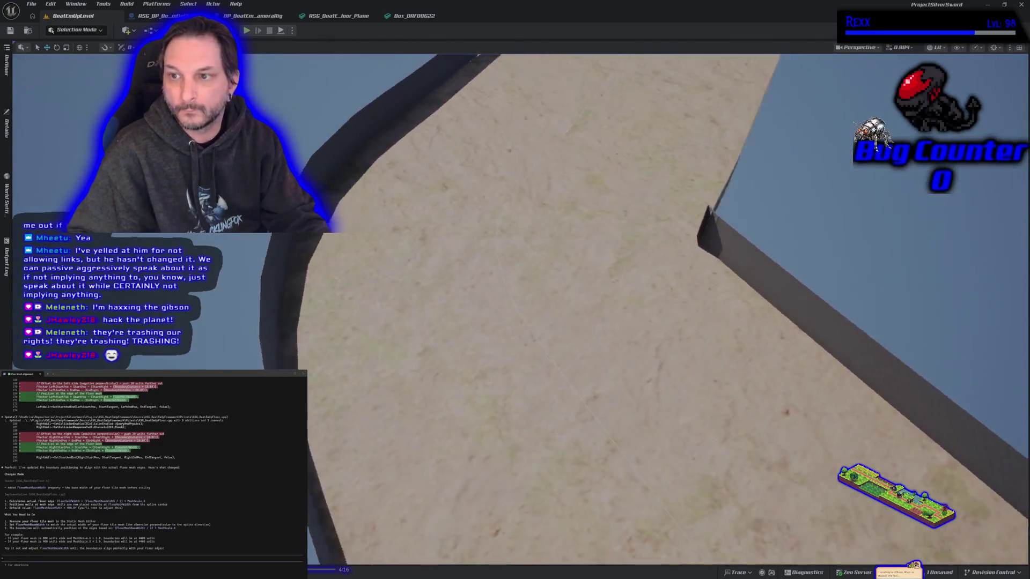
pyautogui.press('s')
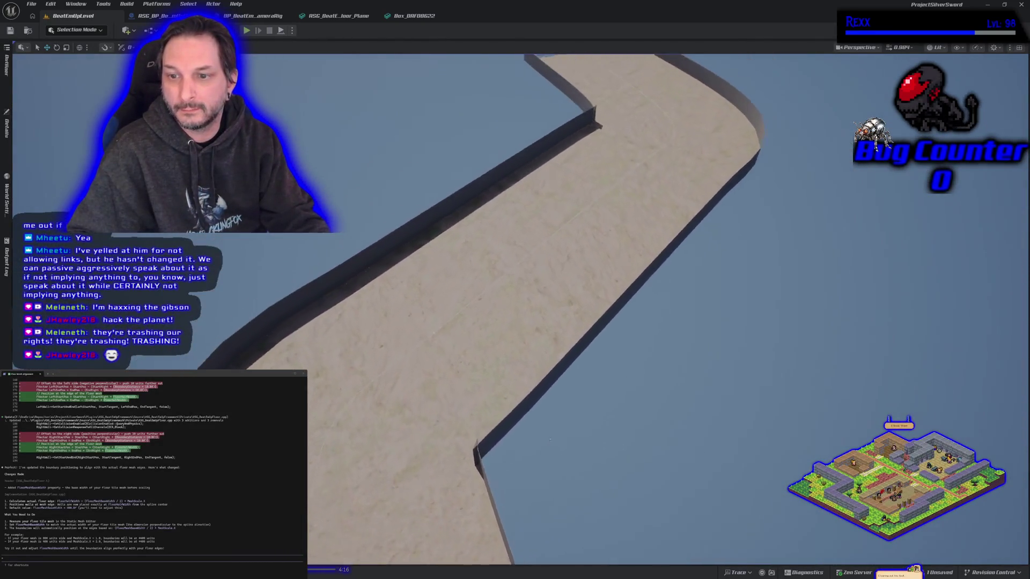
pyautogui.press('w')
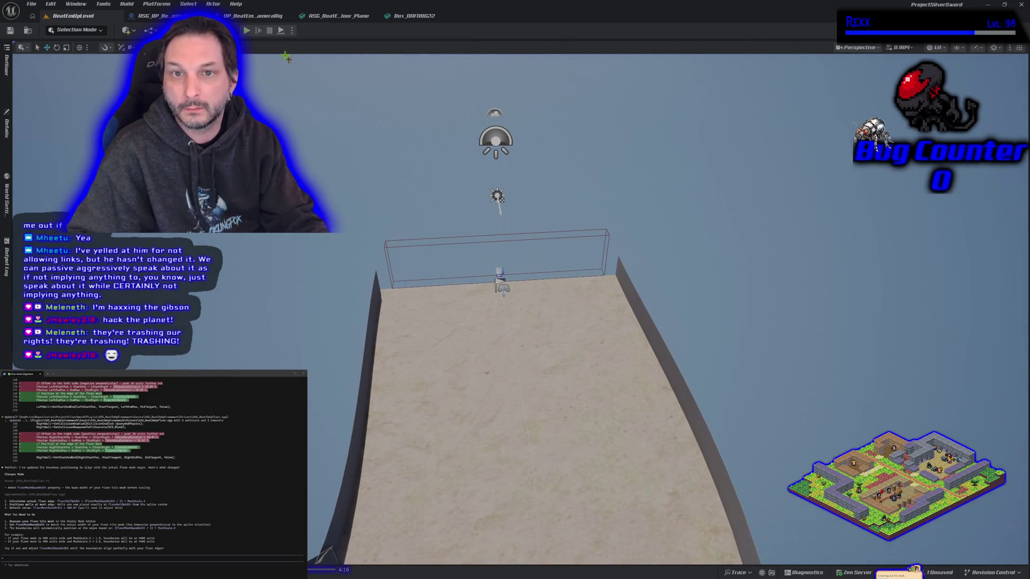
# Start the play-test and run the character across the floor toward the door and wall
pyautogui.click(247, 30)
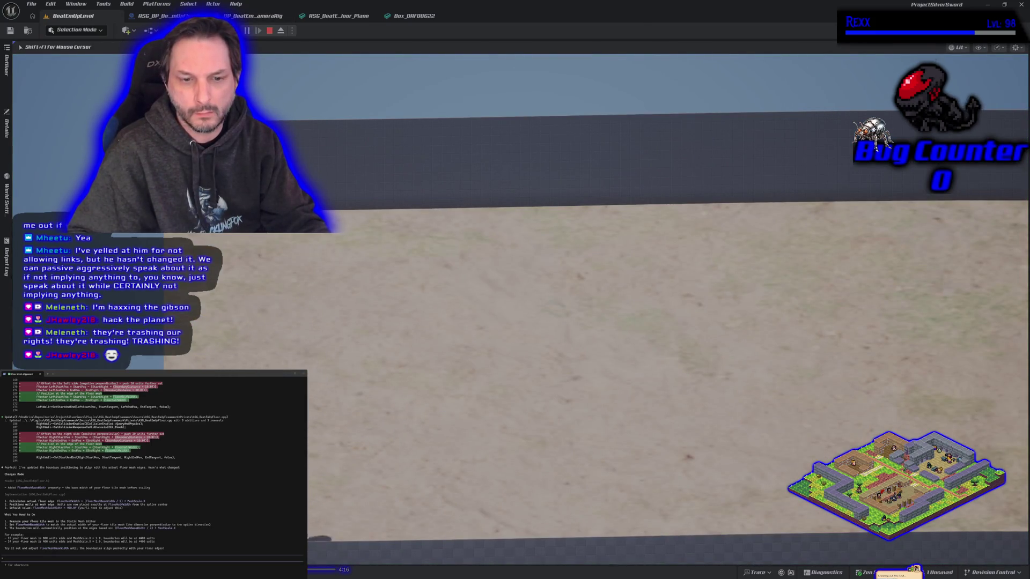
pyautogui.press('w')
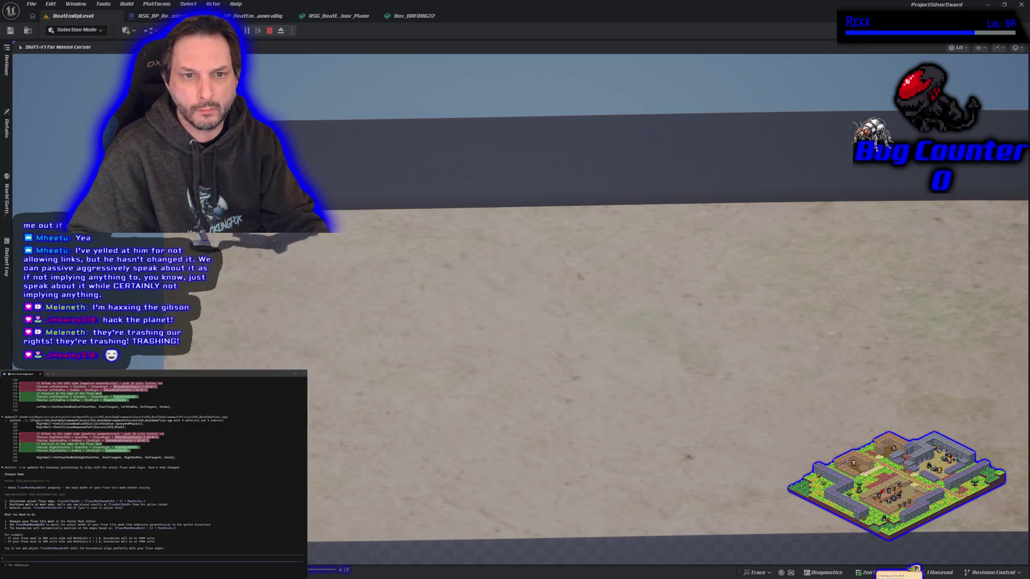
pyautogui.press('d')
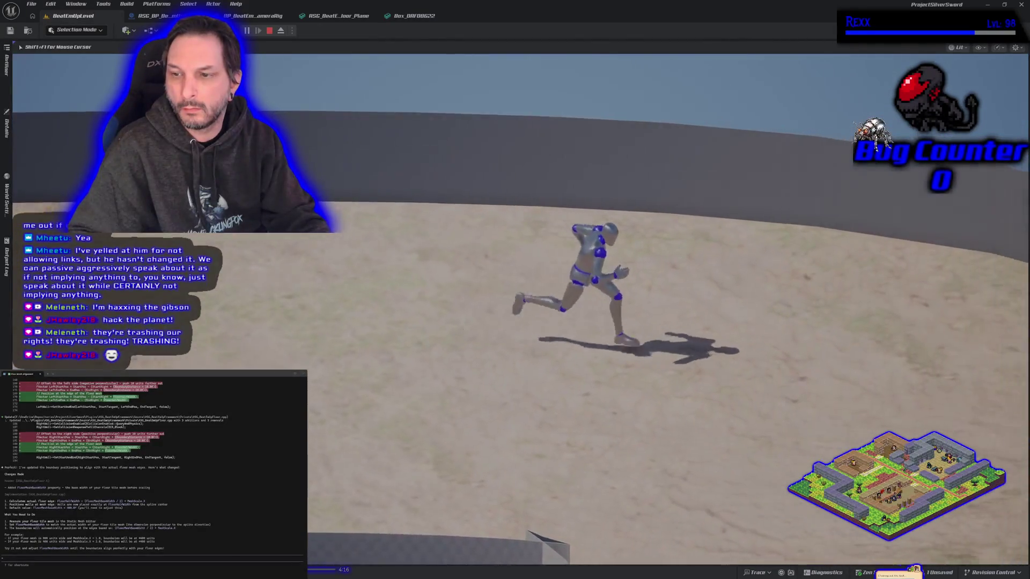
pyautogui.press('s')
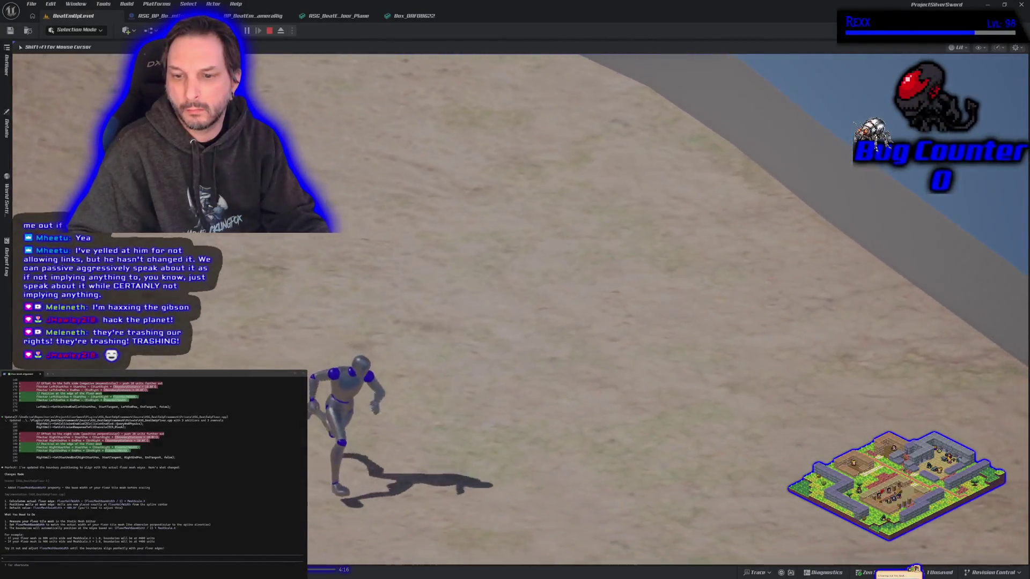
pyautogui.press('d')
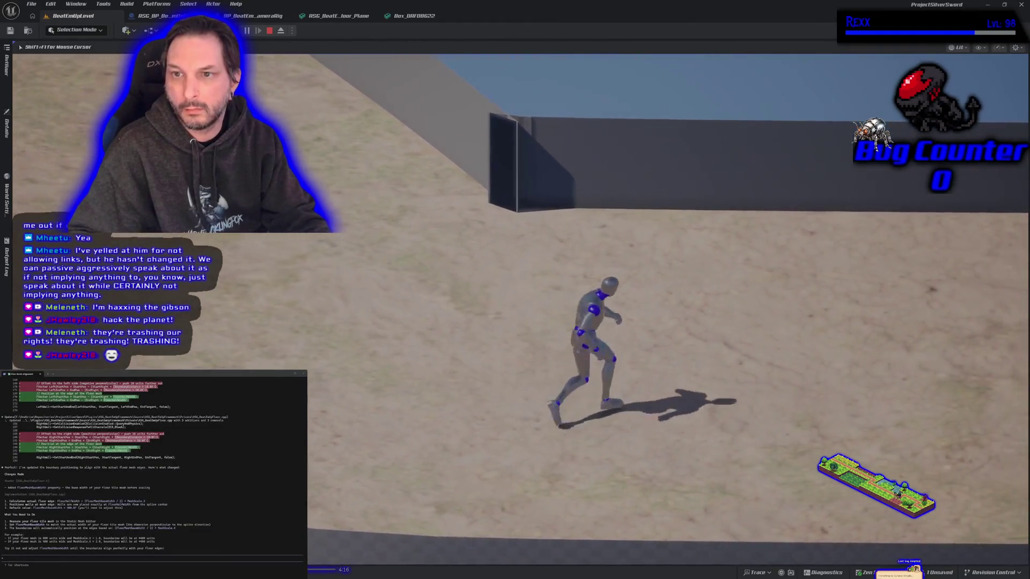
pyautogui.press('w')
pyautogui.press('d')
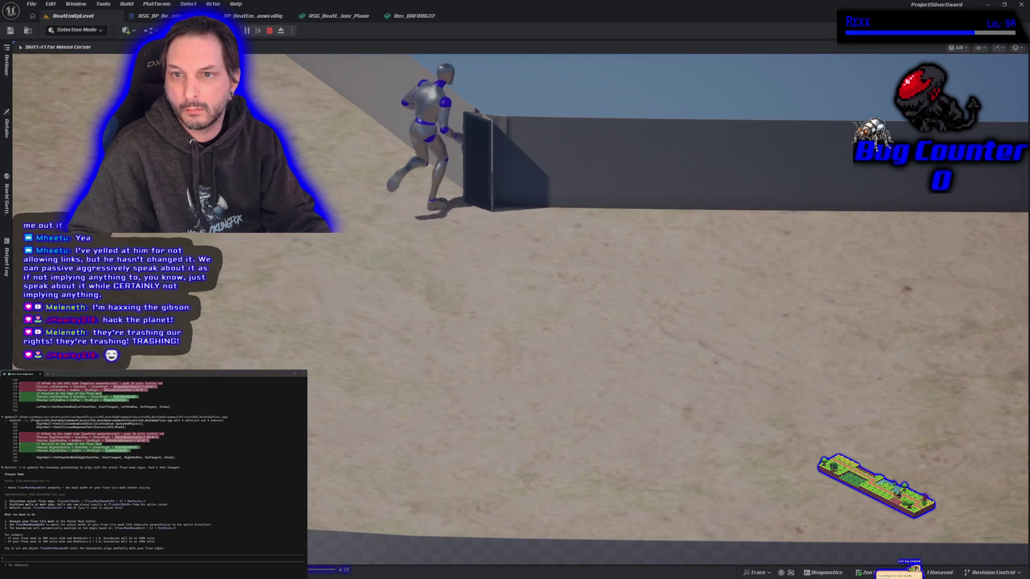
pyautogui.press('a')
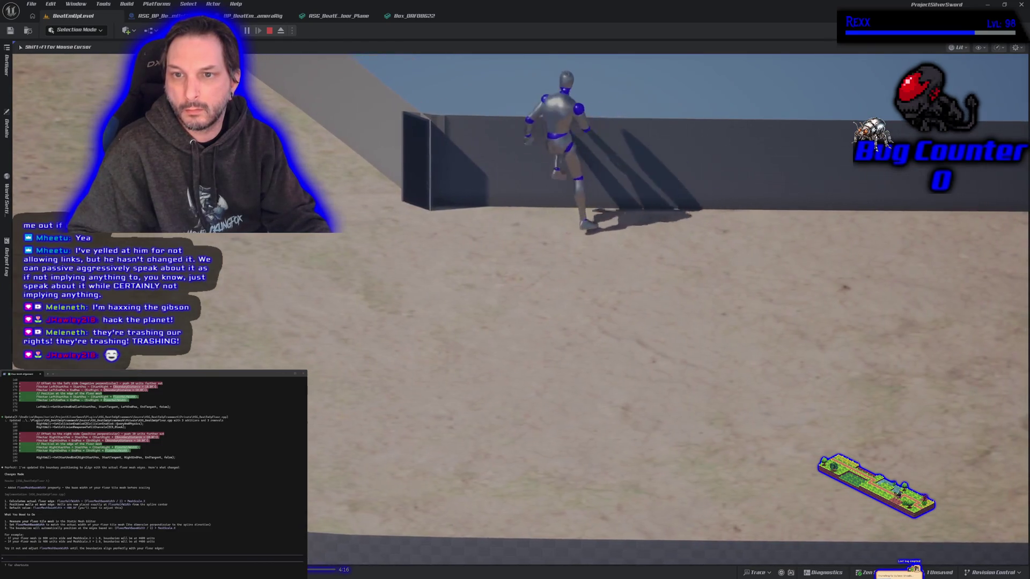
pyautogui.press('d')
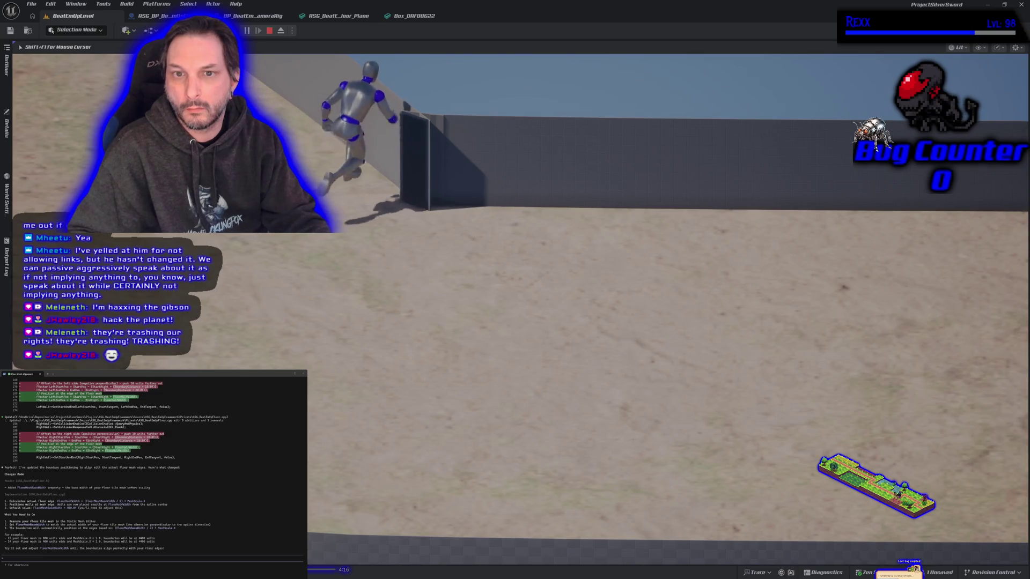
# Run the character back and forth, kicking at the far wall
pyautogui.press('a')
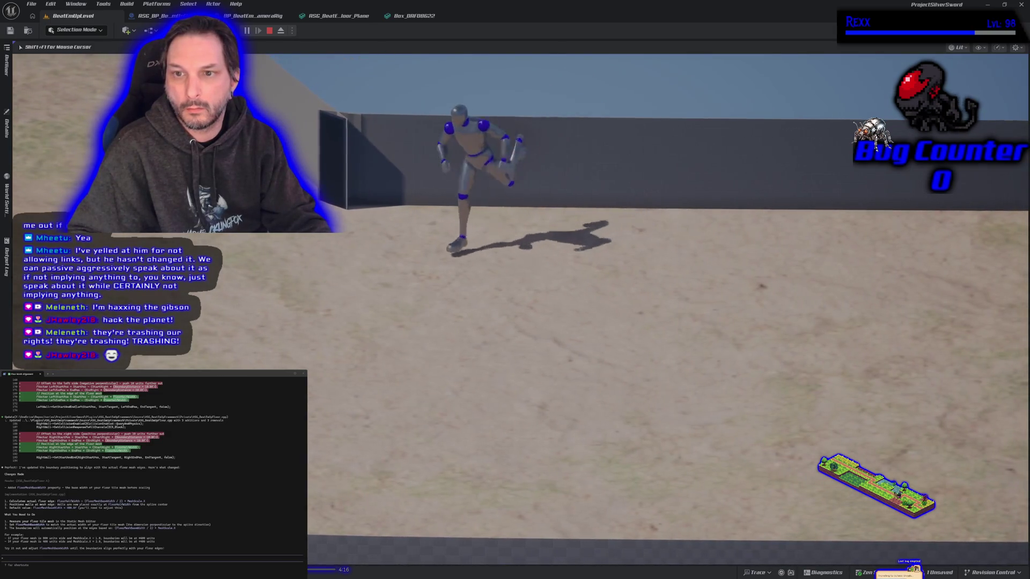
pyautogui.press('s')
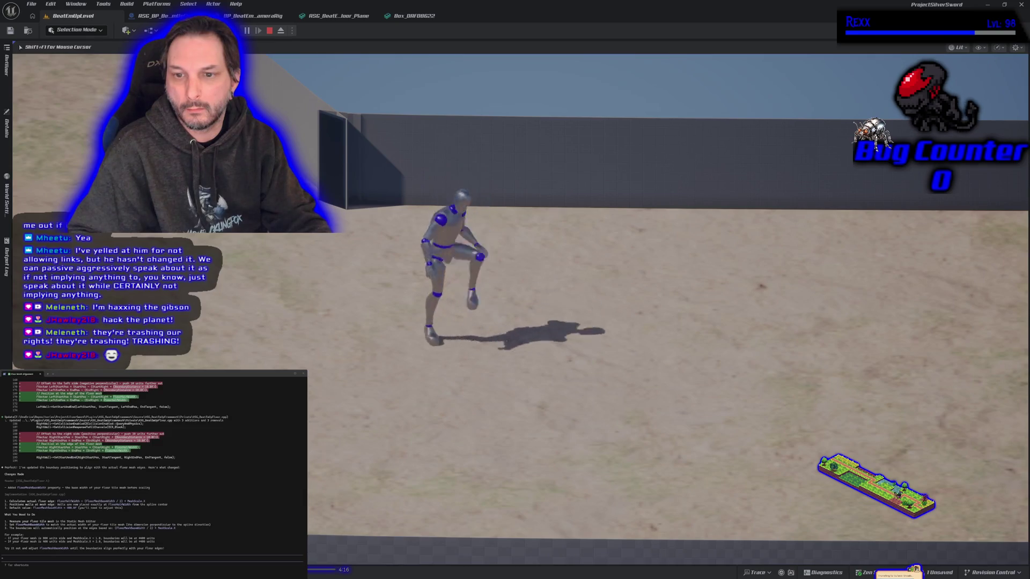
pyautogui.press('w')
pyautogui.press('d')
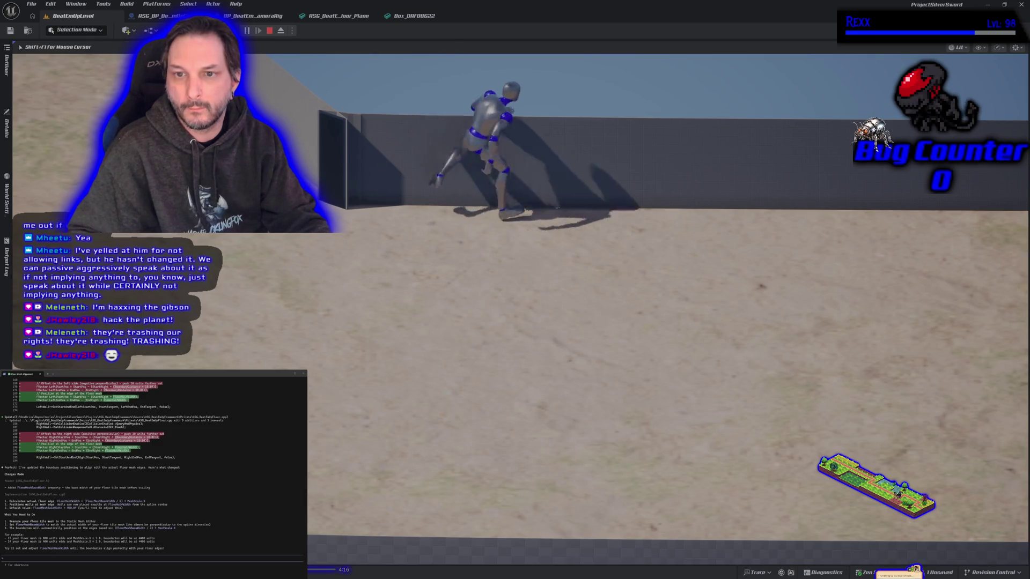
pyautogui.press('k')
pyautogui.press('s')
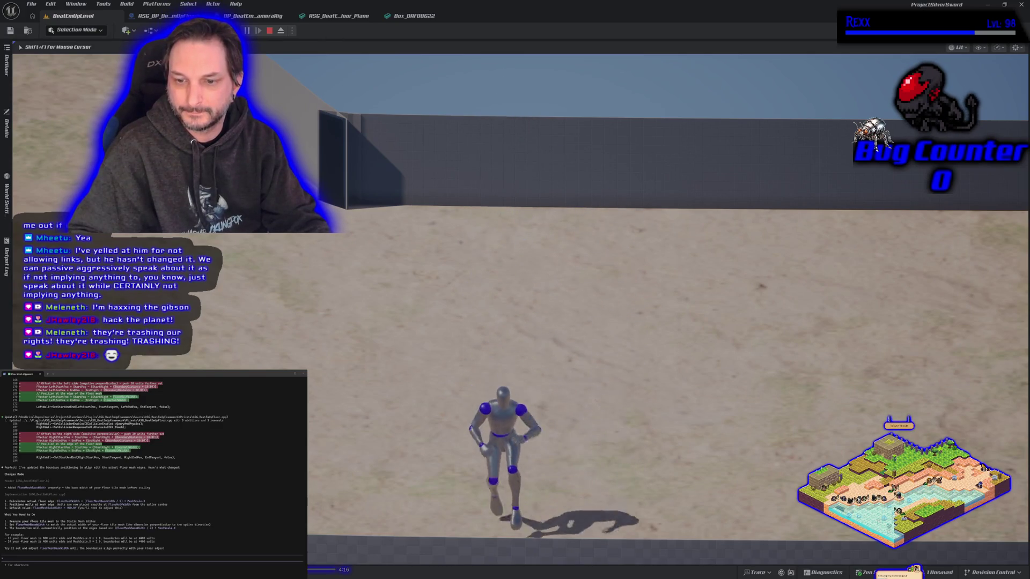
pyautogui.press('a')
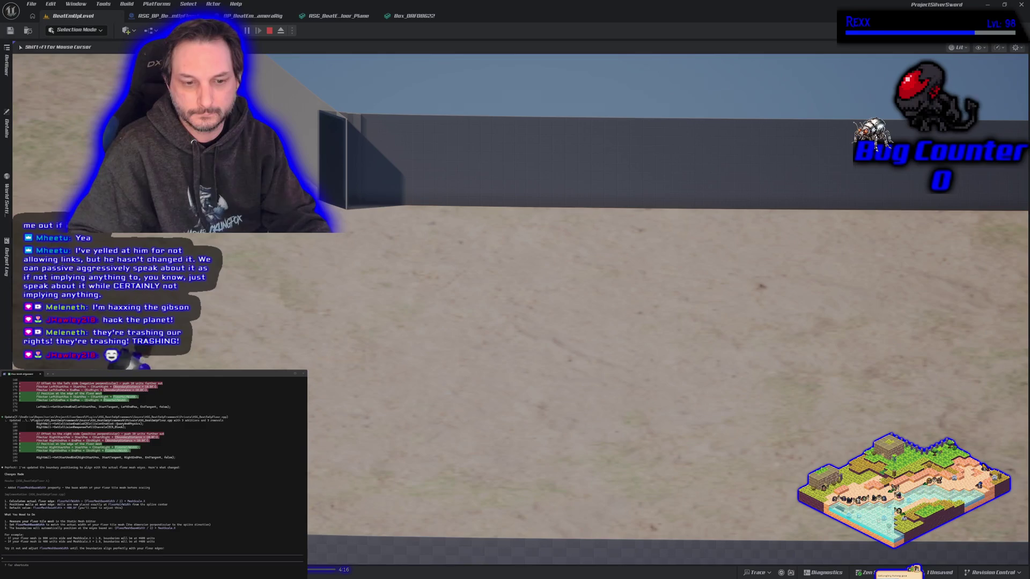
pyautogui.press('s')
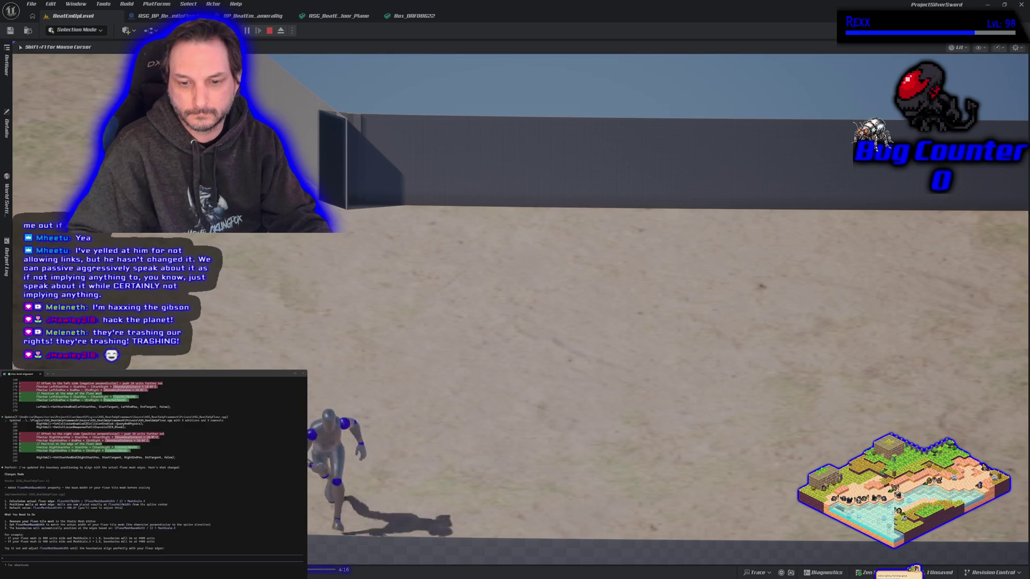
pyautogui.press('d')
pyautogui.press('w')
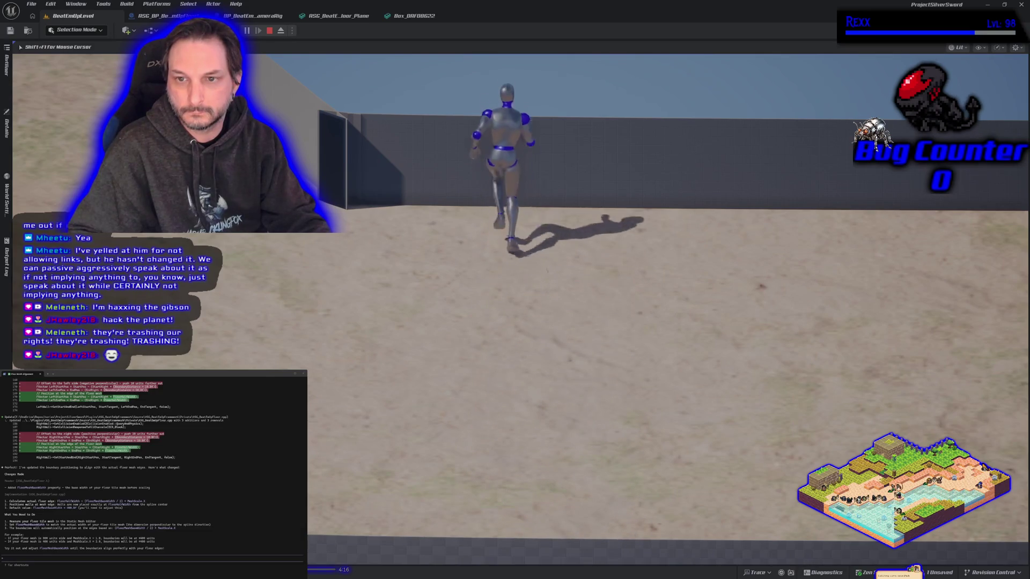
# Run the character along the far wall, attack, and move toward and away from the camera
pyautogui.press('d')
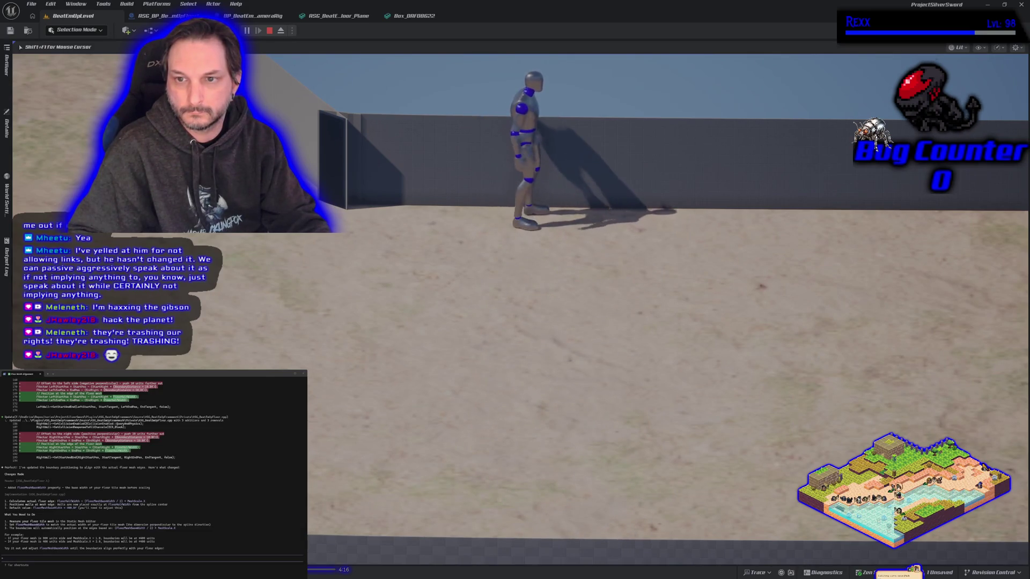
pyautogui.press('a')
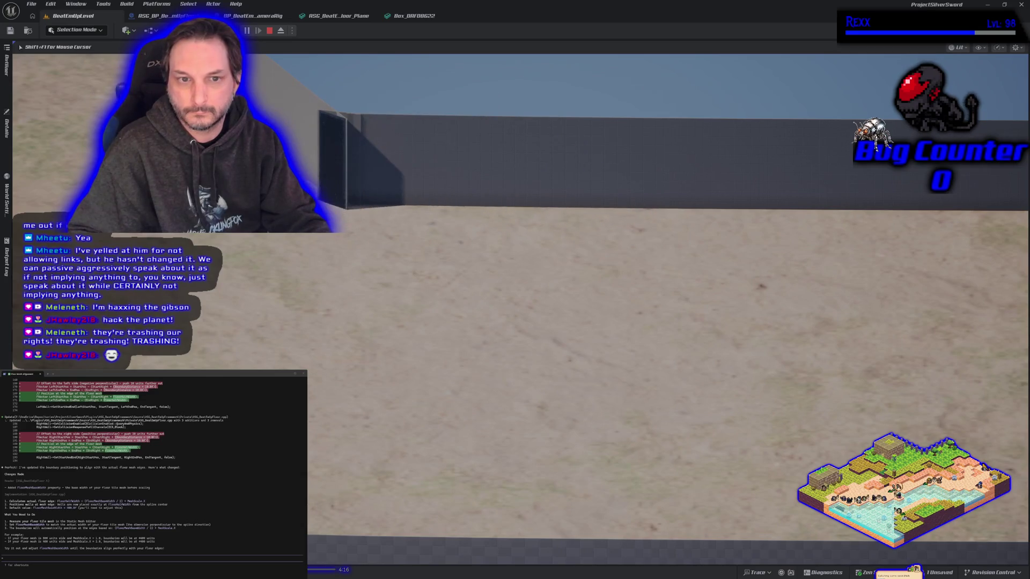
pyautogui.press('d')
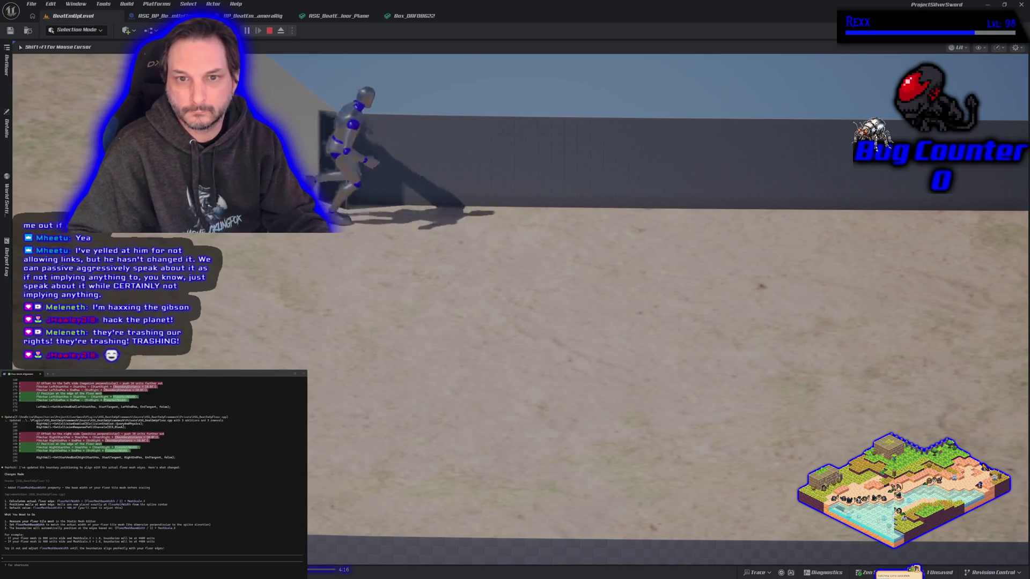
pyautogui.press('s')
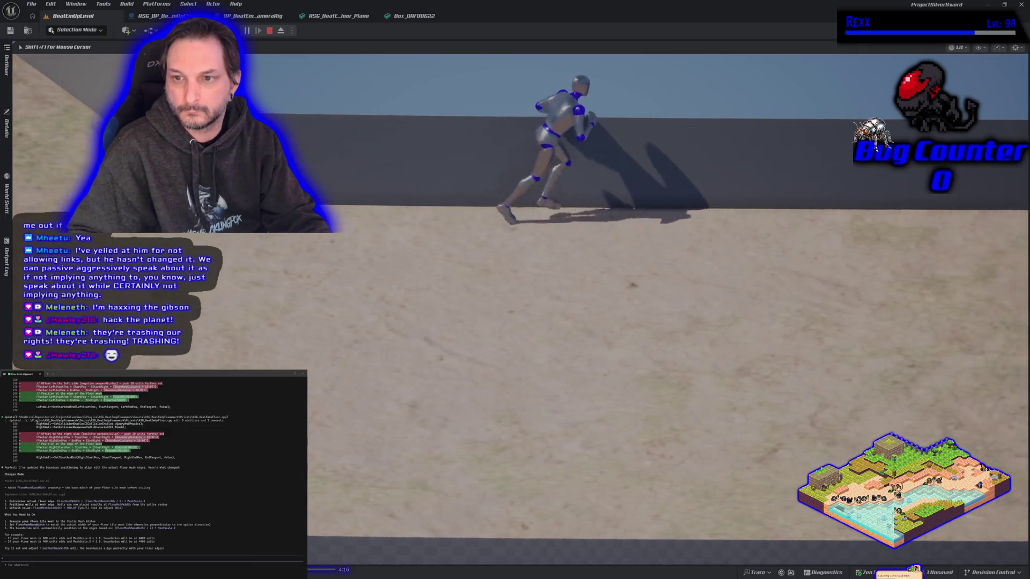
pyautogui.press('s')
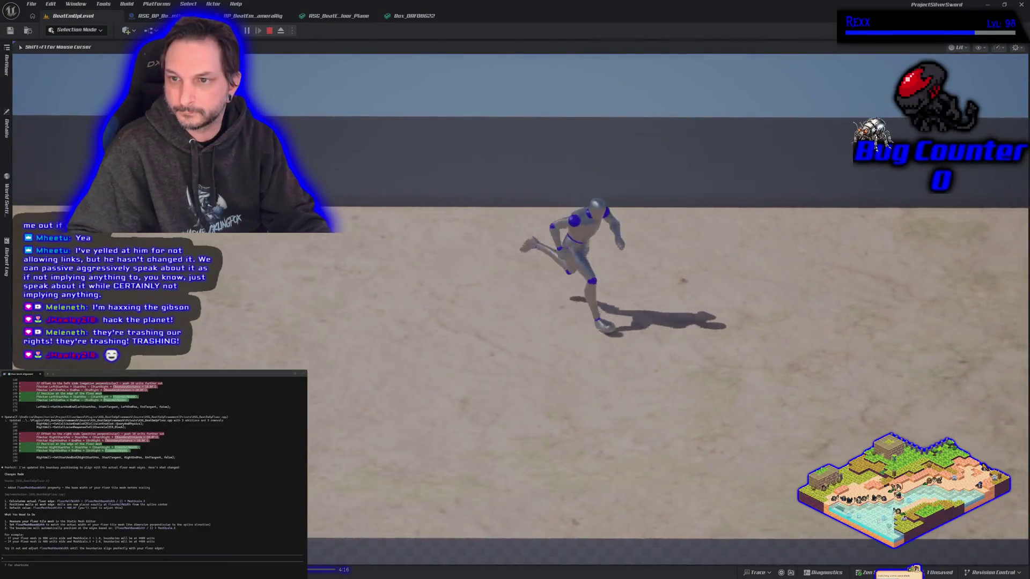
pyautogui.press('w')
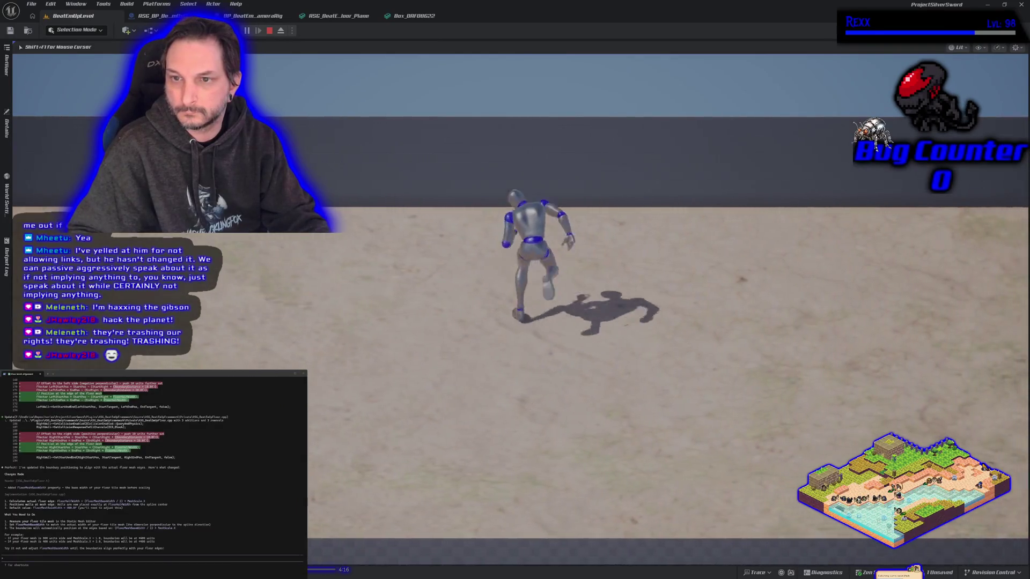
pyautogui.press('s')
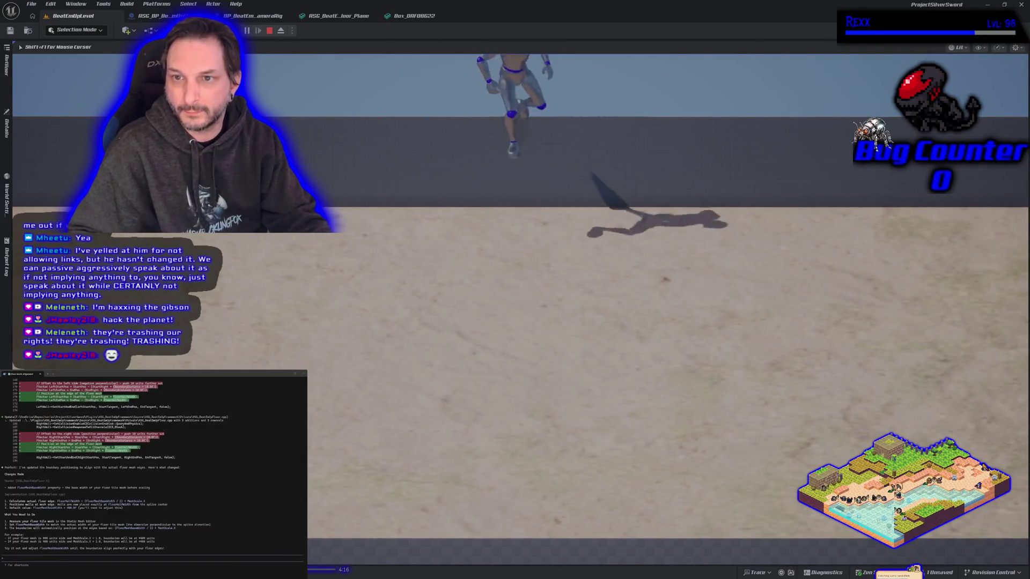
pyautogui.press('d')
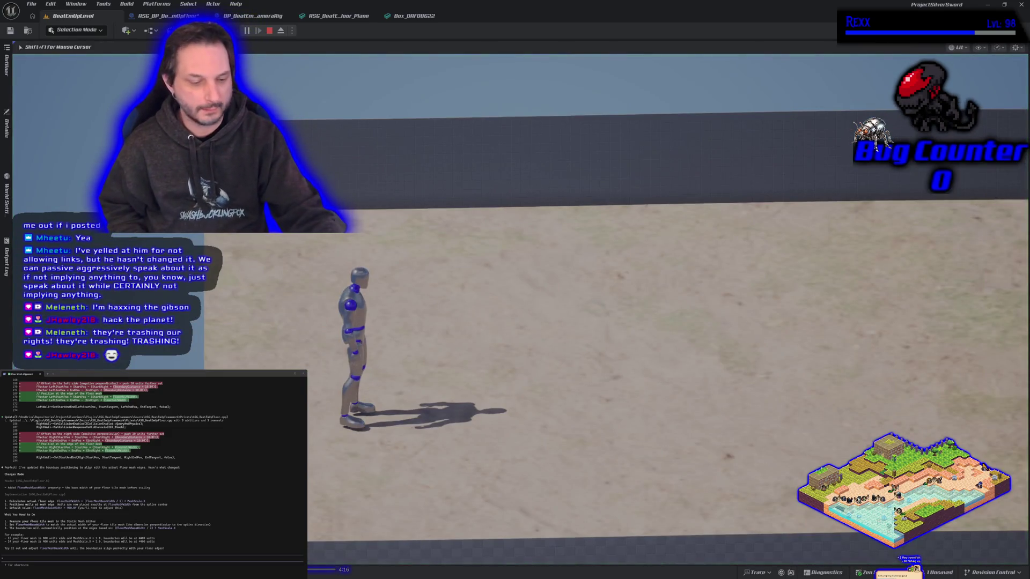
# Run the character around the curved arena up to its boundary wall
pyautogui.press('d')
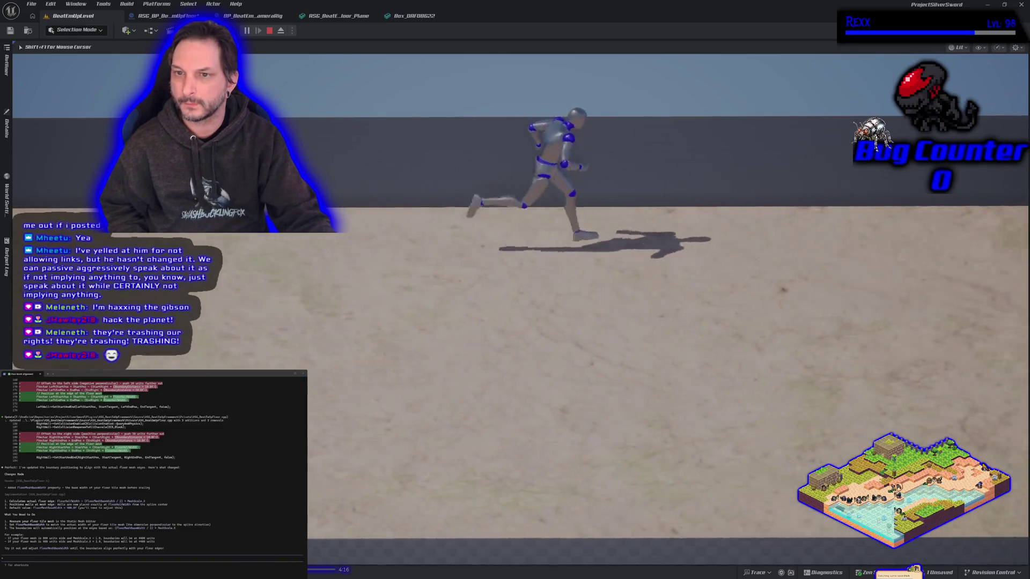
pyautogui.press('d')
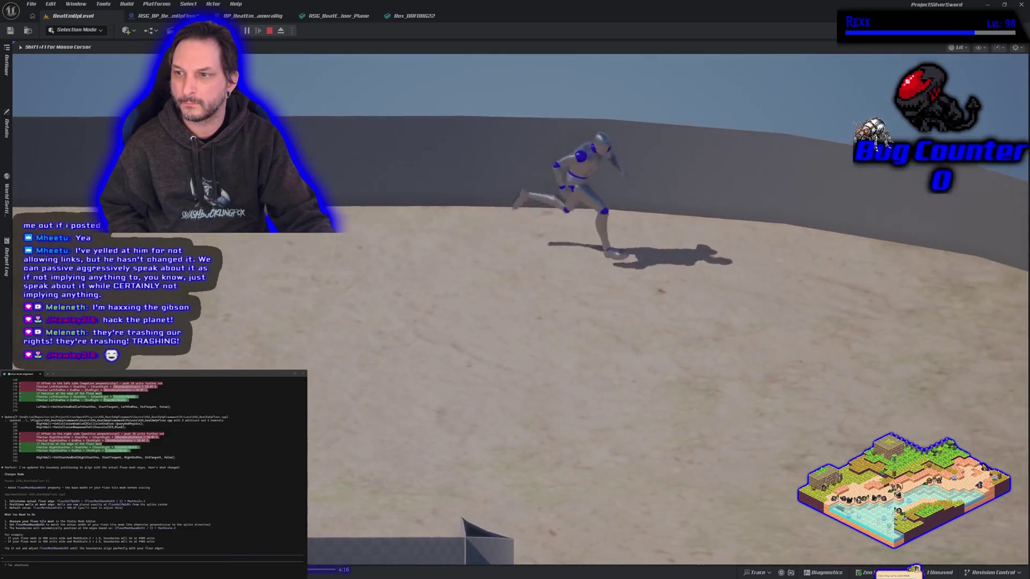
pyautogui.press('d')
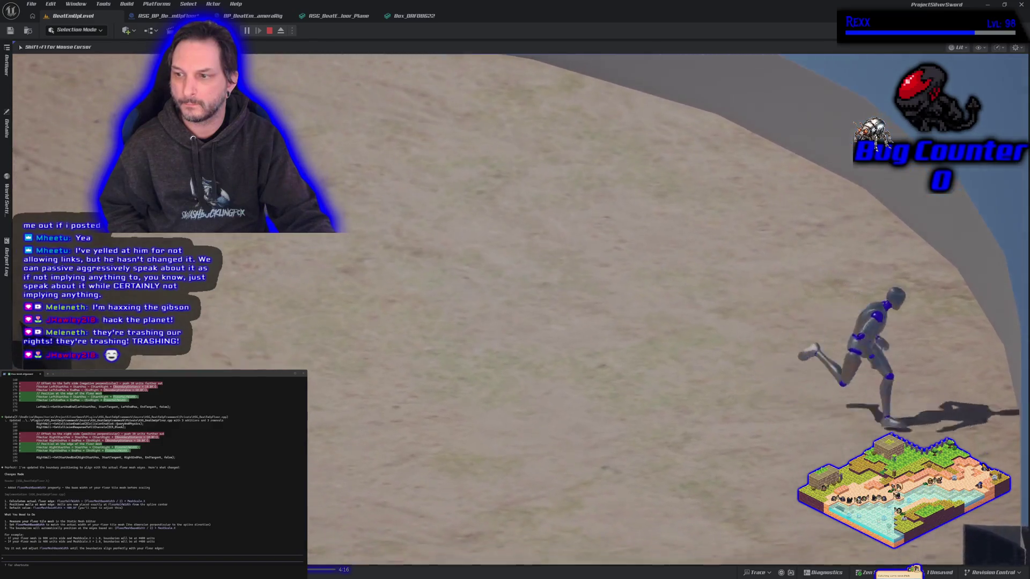
pyautogui.press('w')
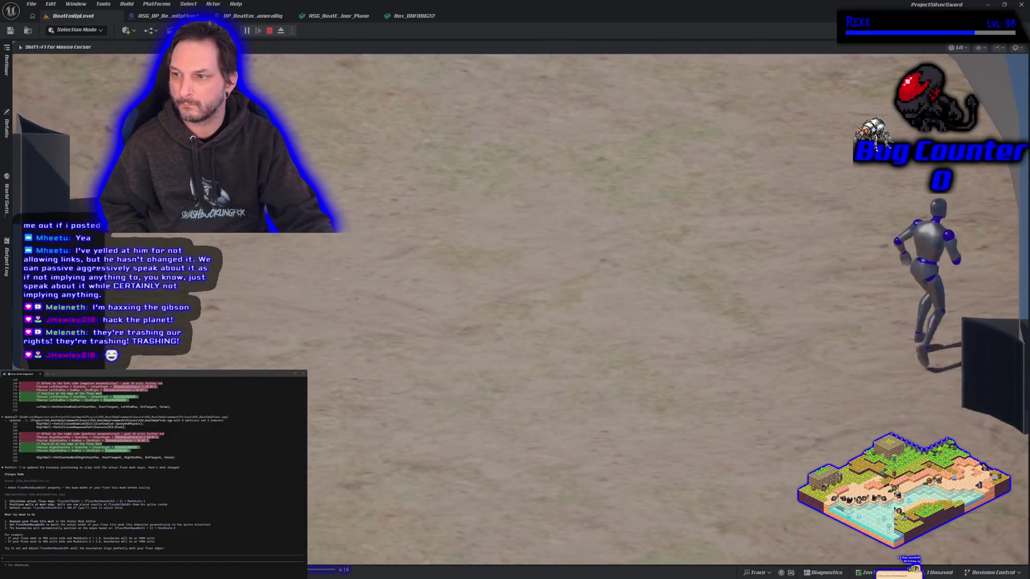
pyautogui.press('w')
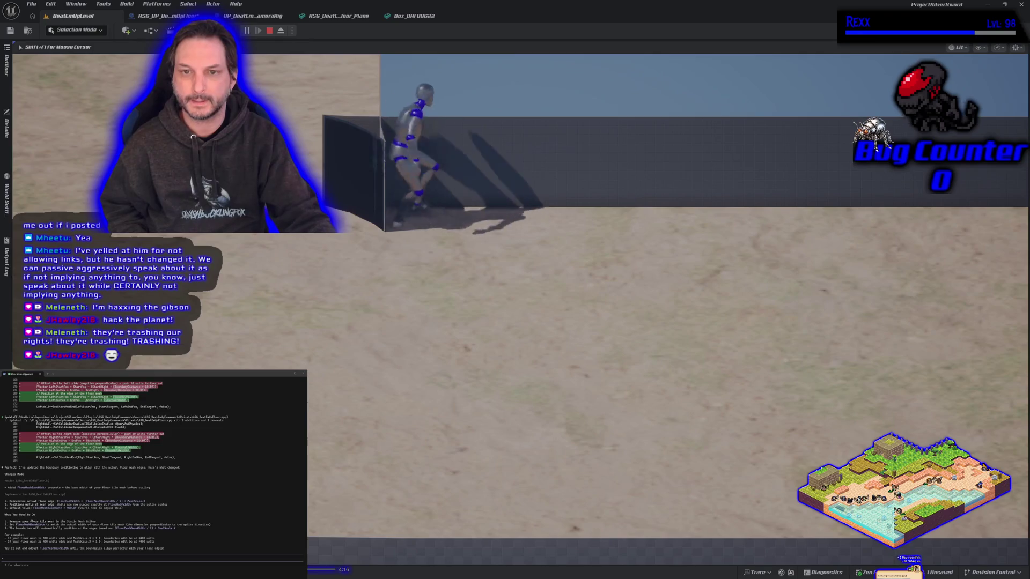
# Stop the play-test and drag the spline point near the wall corner to reshape floor and walls
pyautogui.press('Escape')
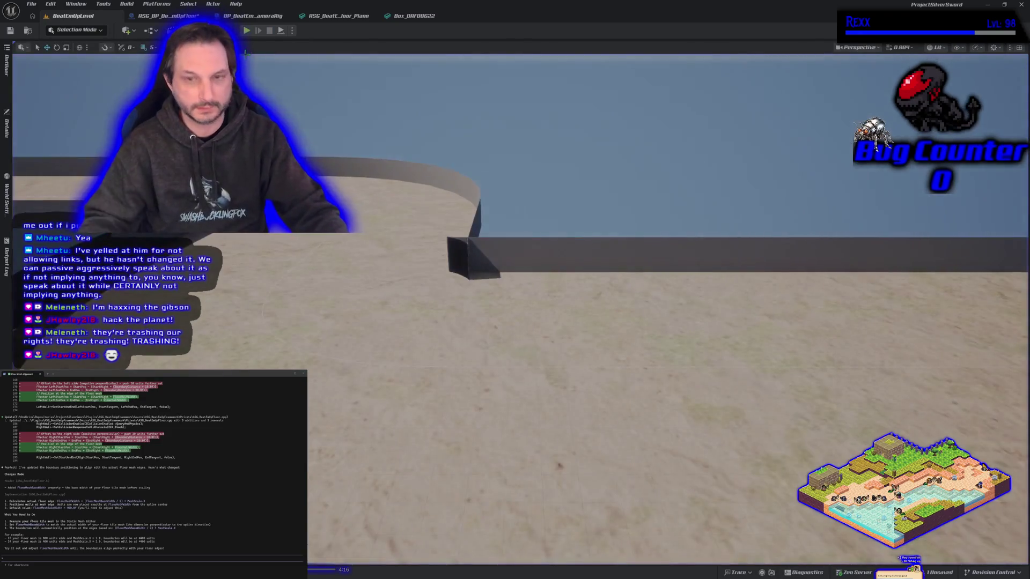
pyautogui.moveTo(386, 323)
pyautogui.mouseDown()
pyautogui.moveTo(387, 376)
pyautogui.moveTo(351, 374)
pyautogui.moveTo(406, 340)
pyautogui.mouseUp()
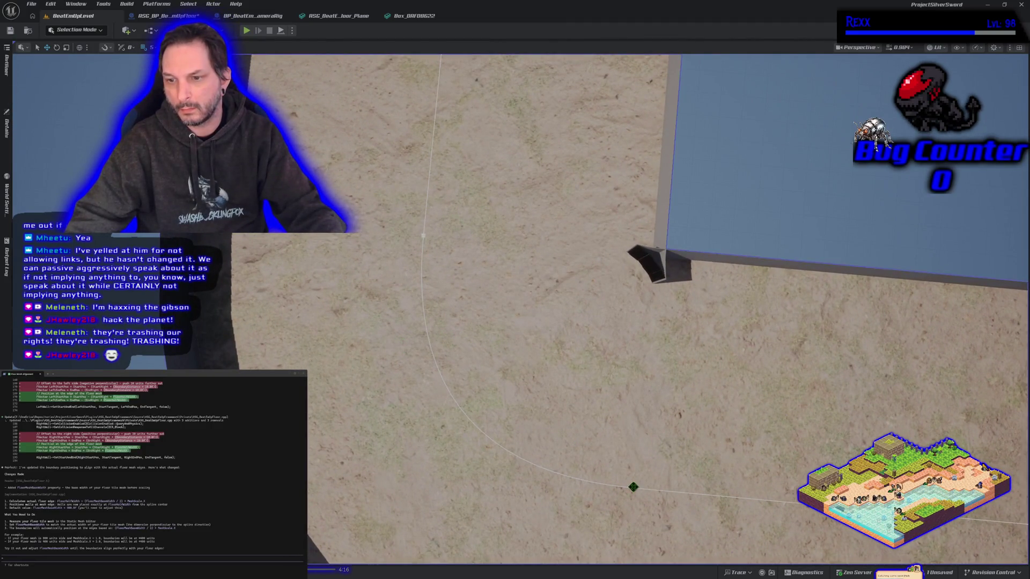
pyautogui.click(632, 487)
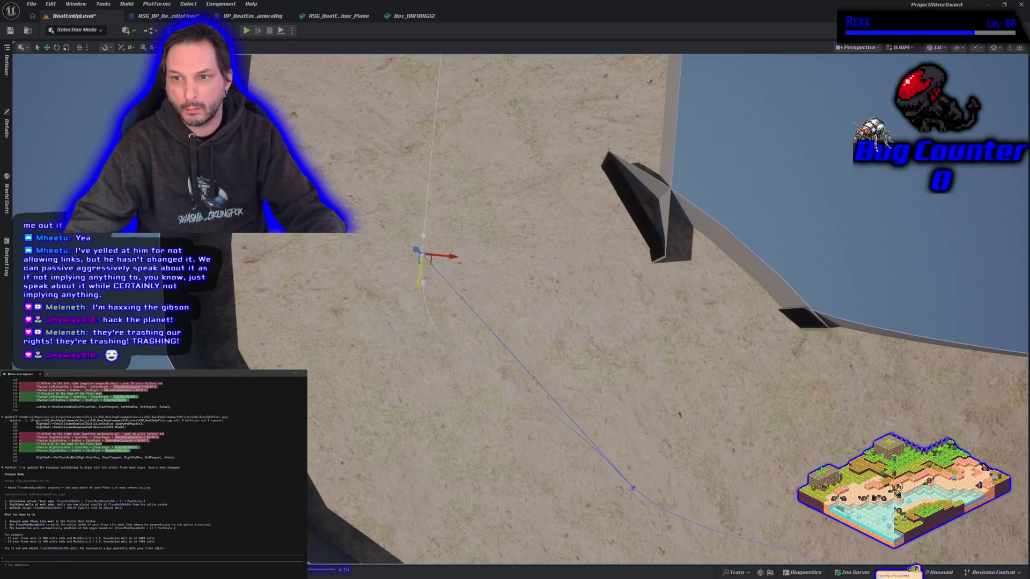
pyautogui.moveTo(417, 355); pyautogui.dragTo(398, 565)
pyautogui.scroll(-5, 424, 477)
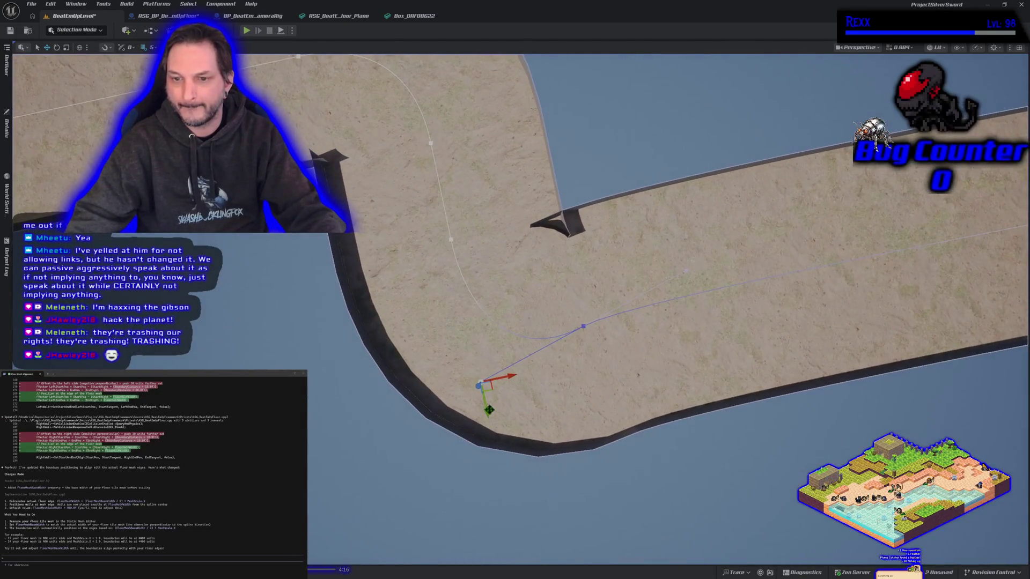
pyautogui.moveTo(487, 411); pyautogui.dragTo(475, 380)
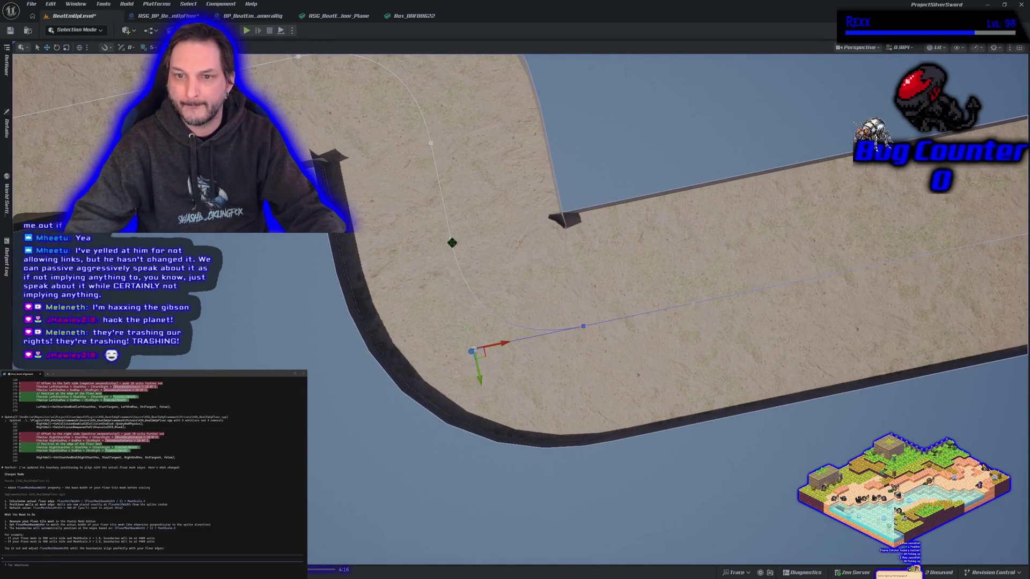
# Shift the lower spline point left to reshape the curve
pyautogui.click(459, 268)
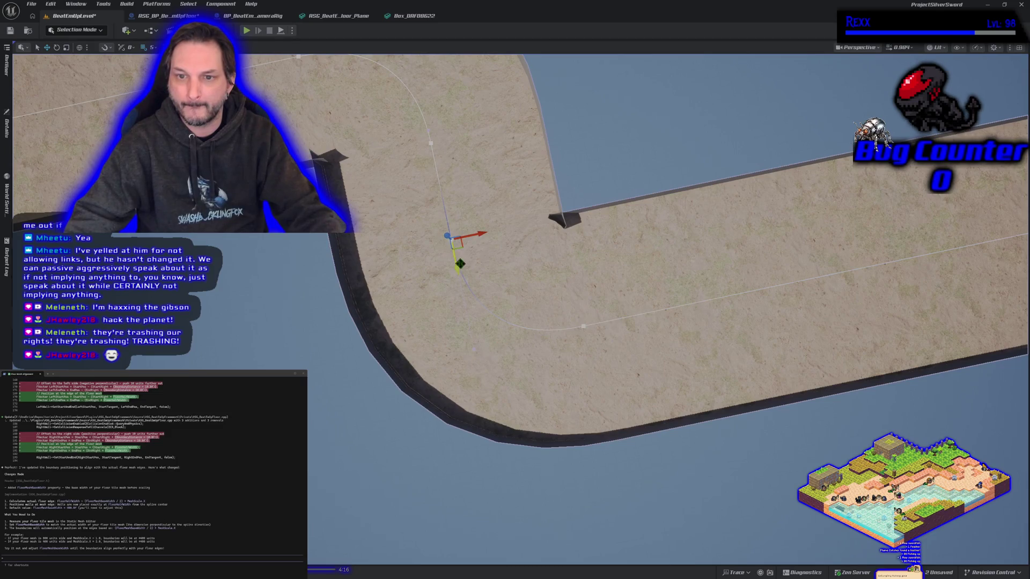
pyautogui.click(474, 347)
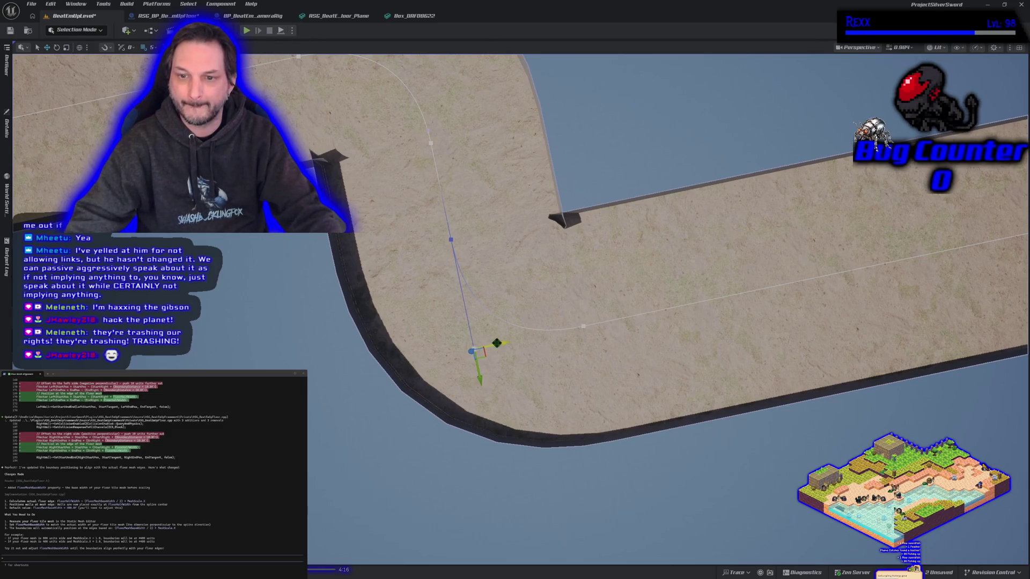
pyautogui.moveTo(497, 343)
pyautogui.mouseDown()
pyautogui.moveTo(466, 345)
pyautogui.moveTo(554, 338)
pyautogui.moveTo(498, 329)
pyautogui.mouseUp()
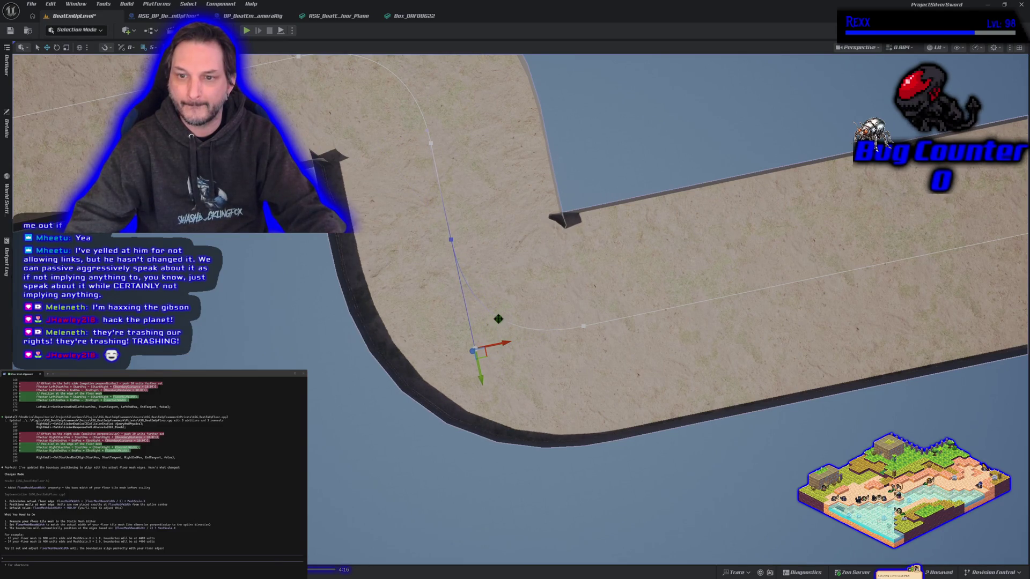
# Apply Snap/Align to a bend spline point, then drag its neighbour down to smooth the curve
pyautogui.rightClick(493, 316)
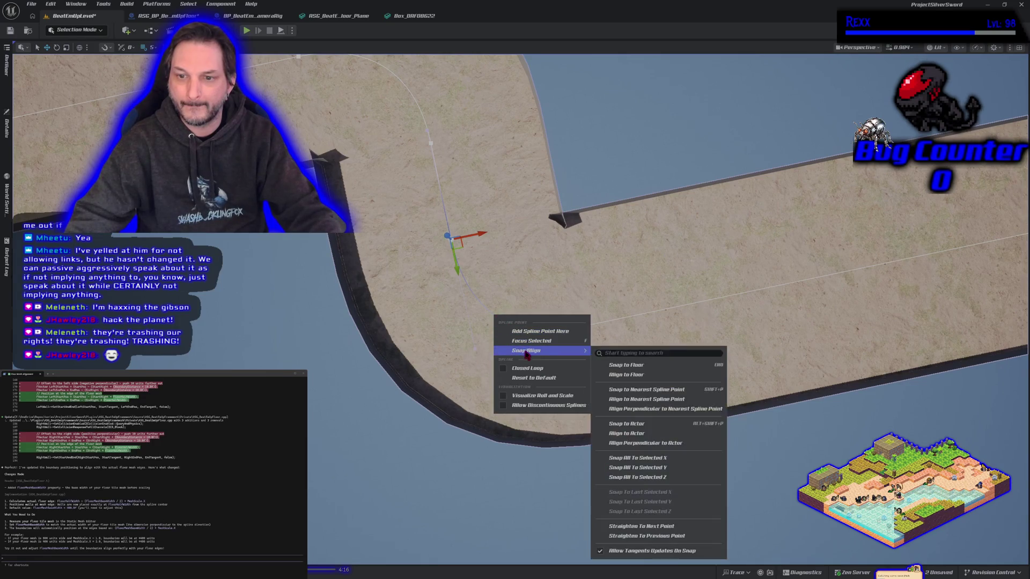
pyautogui.click(522, 335)
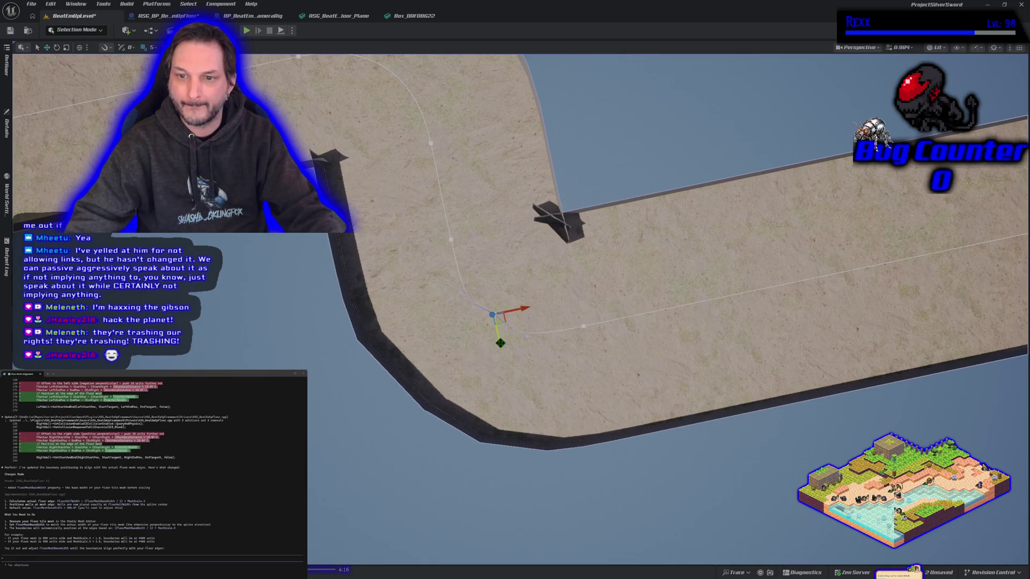
pyautogui.click(527, 340)
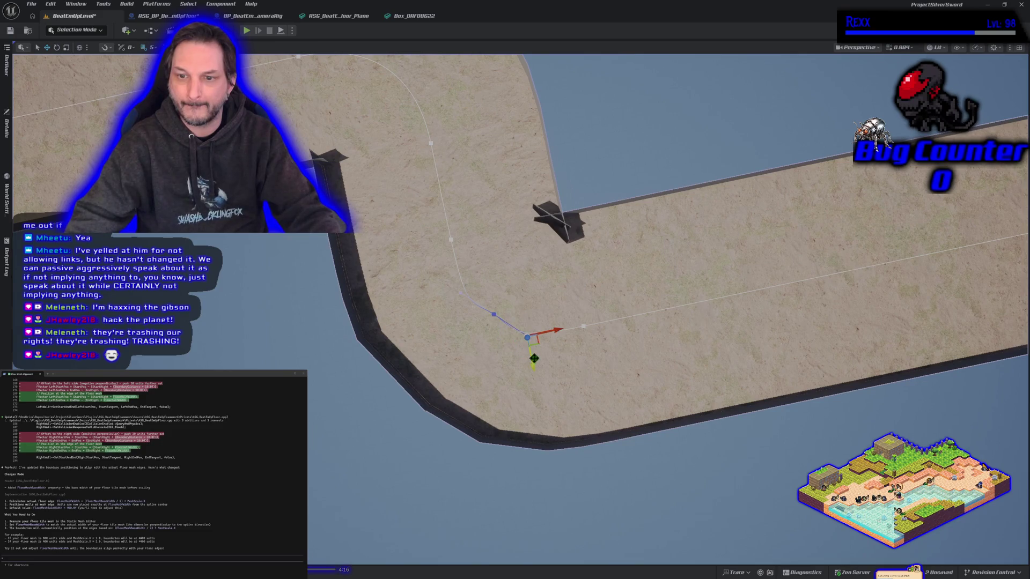
pyautogui.moveTo(532, 364)
pyautogui.mouseDown()
pyautogui.moveTo(512, 390)
pyautogui.moveTo(537, 357)
pyautogui.moveTo(515, 322)
pyautogui.moveTo(534, 317)
pyautogui.moveTo(538, 367)
pyautogui.moveTo(541, 350)
pyautogui.moveTo(513, 346)
pyautogui.moveTo(595, 335)
pyautogui.moveTo(546, 325)
pyautogui.moveTo(561, 328)
pyautogui.mouseUp()
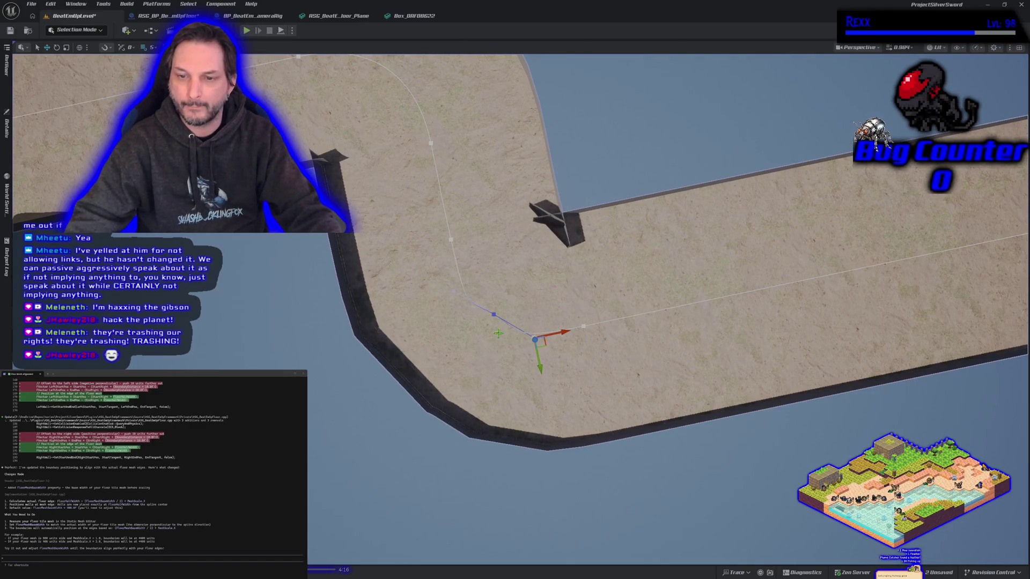
pyautogui.click(491, 389)
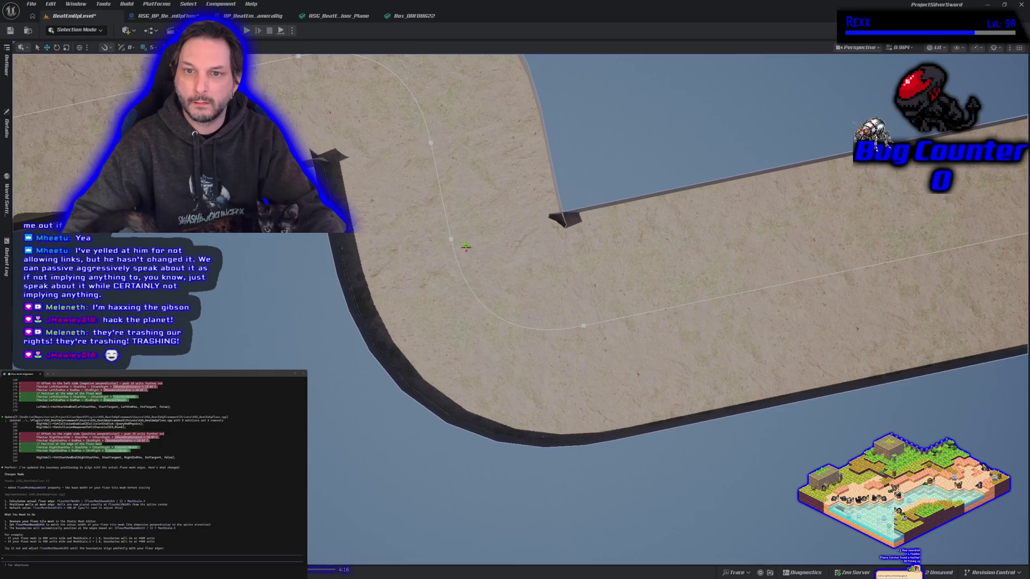
pyautogui.scroll(-5, 456, 190)
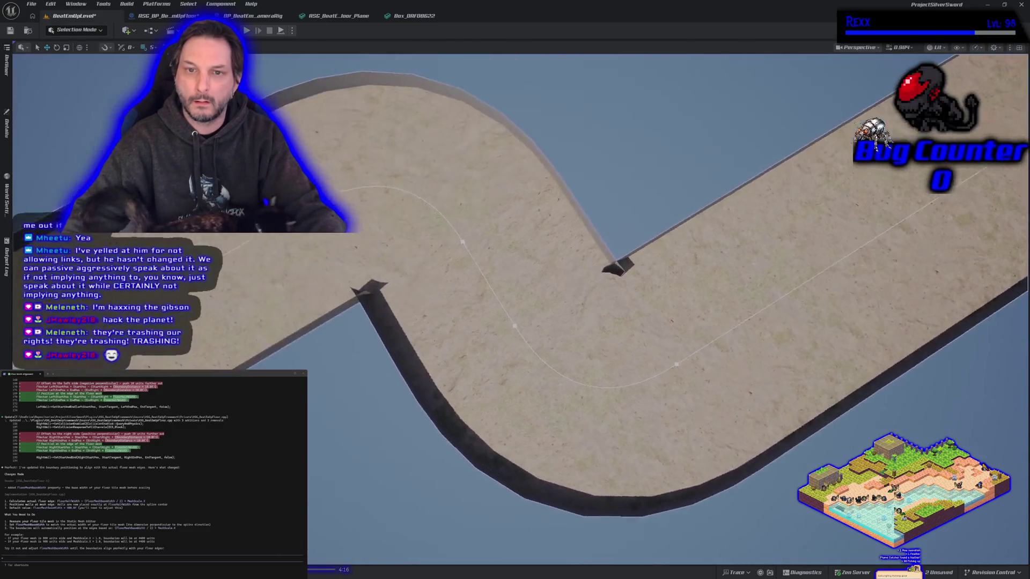
pyautogui.scroll(5, 456, 189)
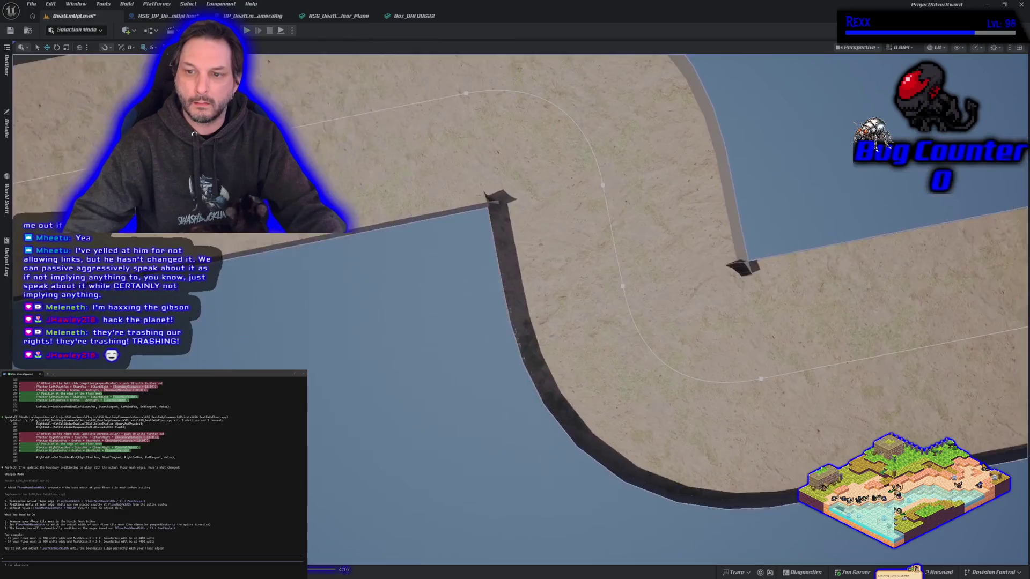
# Try deleting the middle and lower spline points, undoing each deletion
pyautogui.click(539, 288)
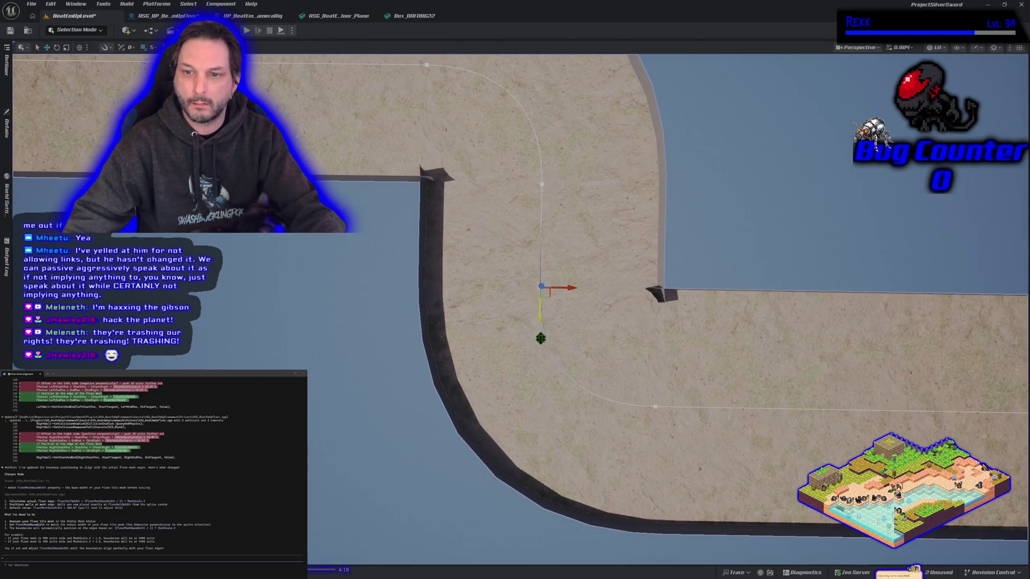
pyautogui.press('Delete')
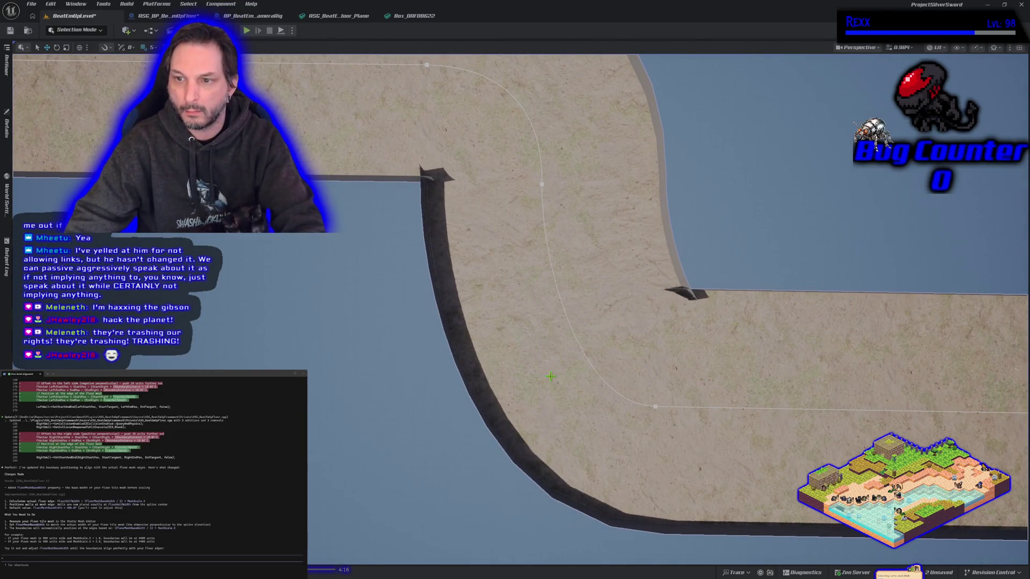
pyautogui.hotkey('ctrl', 'z')
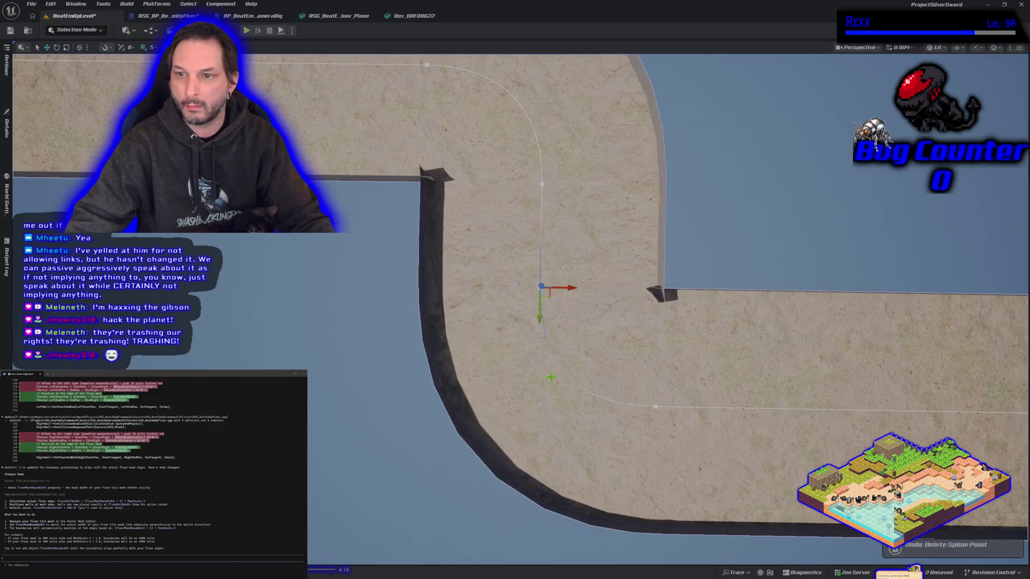
pyautogui.click(655, 407)
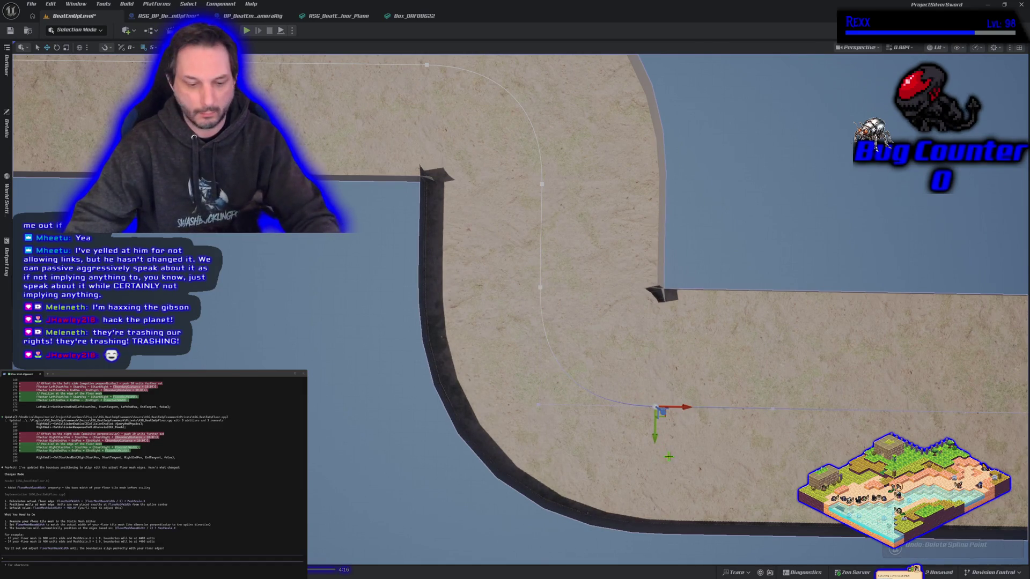
pyautogui.press('Delete')
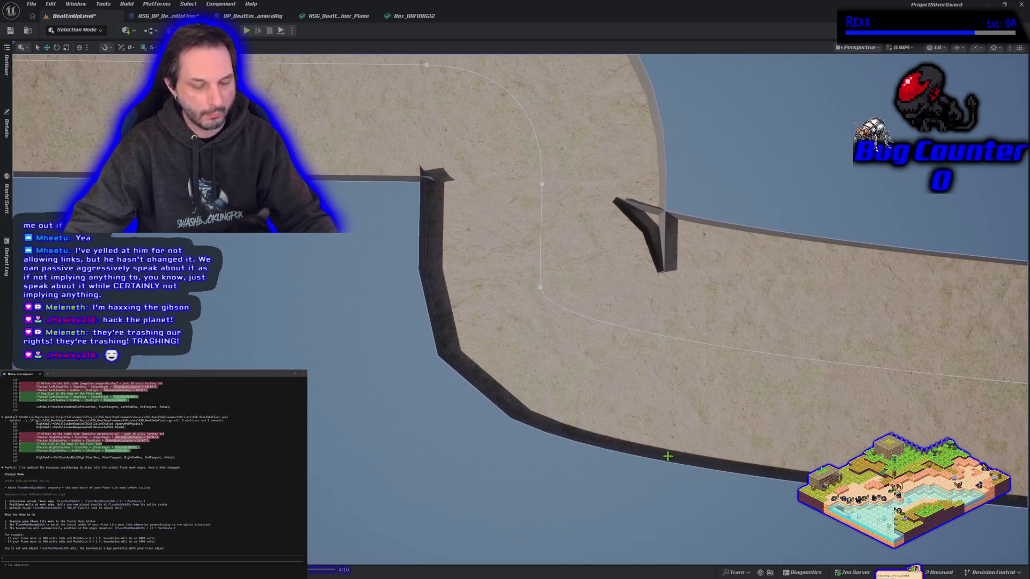
pyautogui.hotkey('ctrl', 'z')
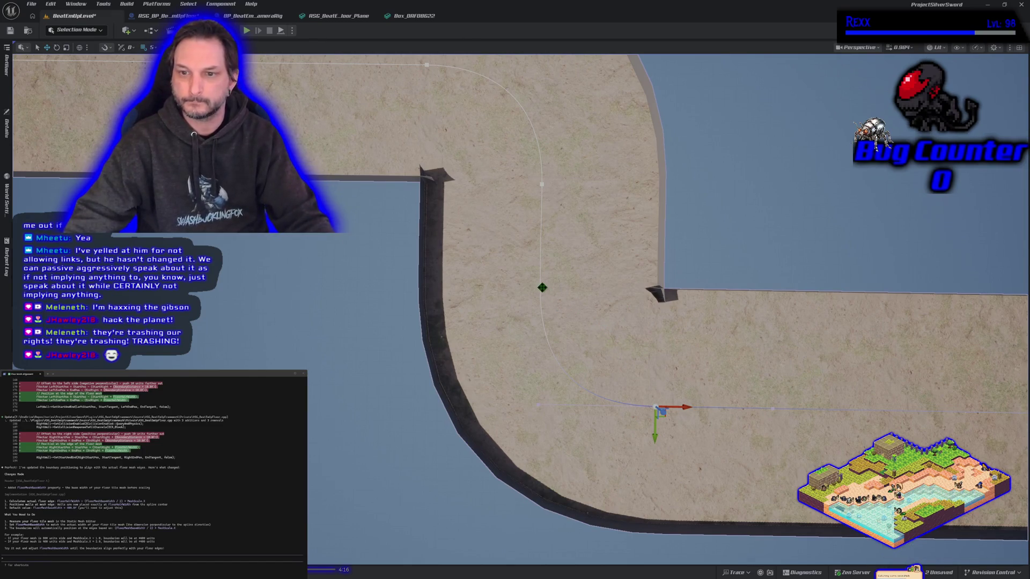
# Adjust the bend's upper spline point and shift the inner-bend point slightly right
pyautogui.click(542, 287)
pyautogui.moveTo(540, 320)
pyautogui.mouseDown()
pyautogui.moveTo(539, 407)
pyautogui.moveTo(541, 323)
pyautogui.mouseUp()
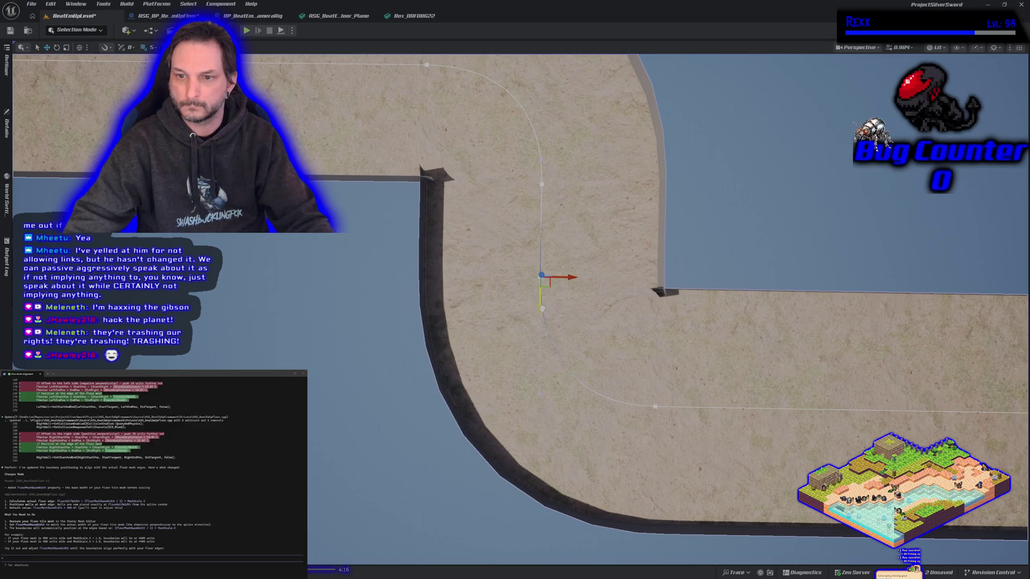
pyautogui.moveTo(543, 309); pyautogui.dragTo(540, 288)
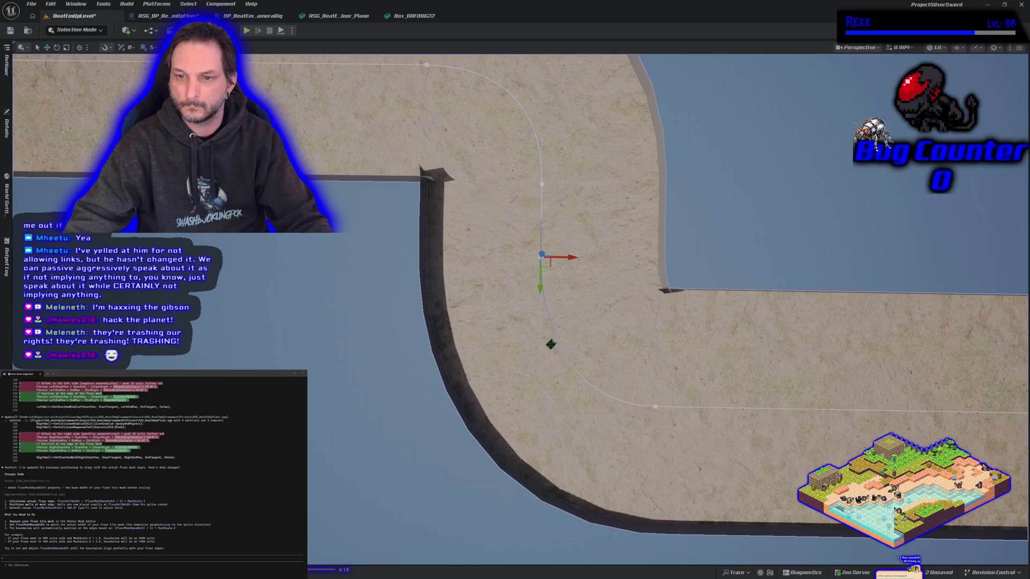
pyautogui.click(541, 377)
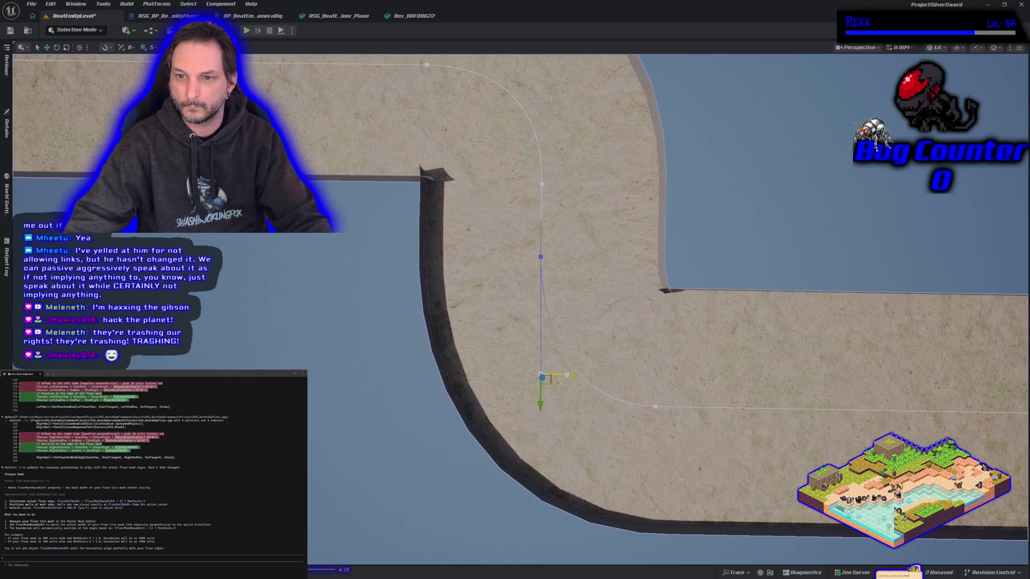
pyautogui.moveTo(542, 375); pyautogui.dragTo(566, 371)
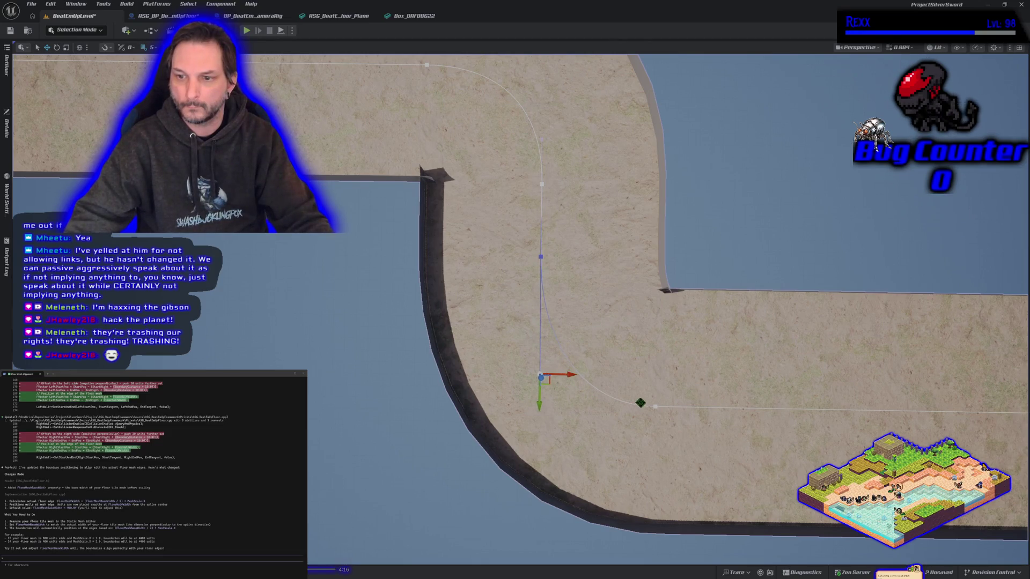
# Nudge two floor spline points along X so the boundary walls rebuild
pyautogui.scroll(5, 656, 423)
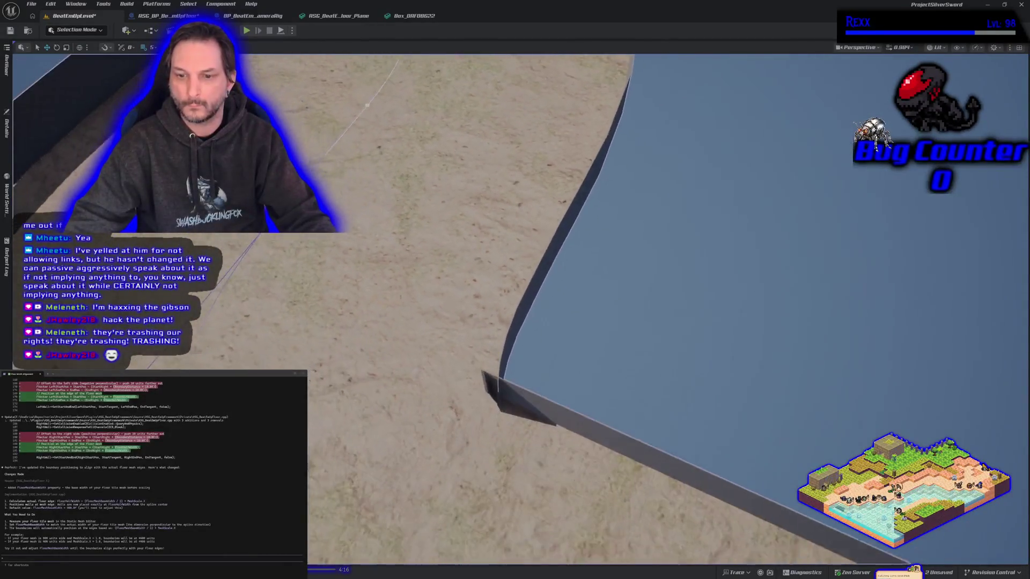
pyautogui.scroll(-10, 656, 375)
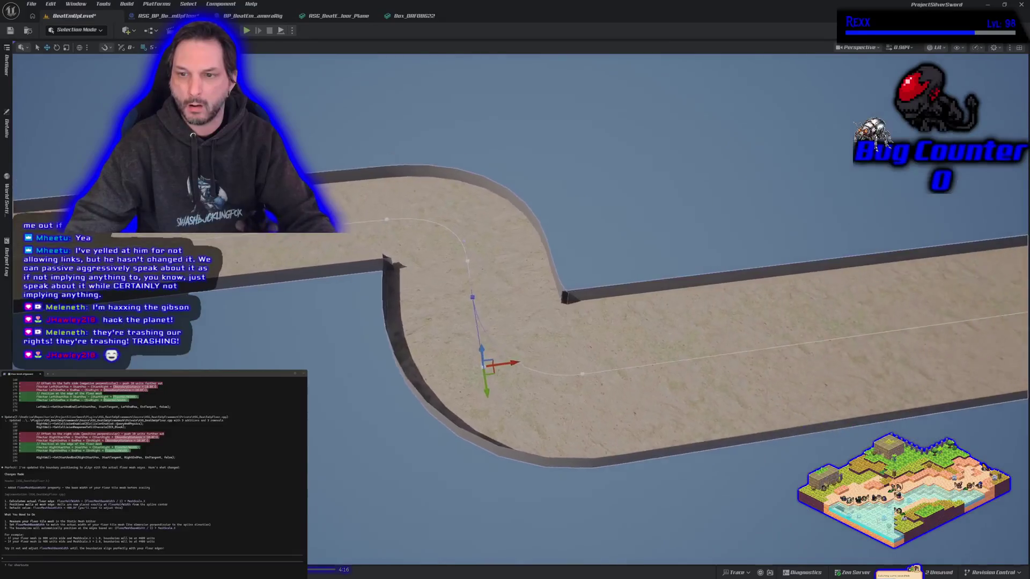
pyautogui.scroll(5, 604, 340)
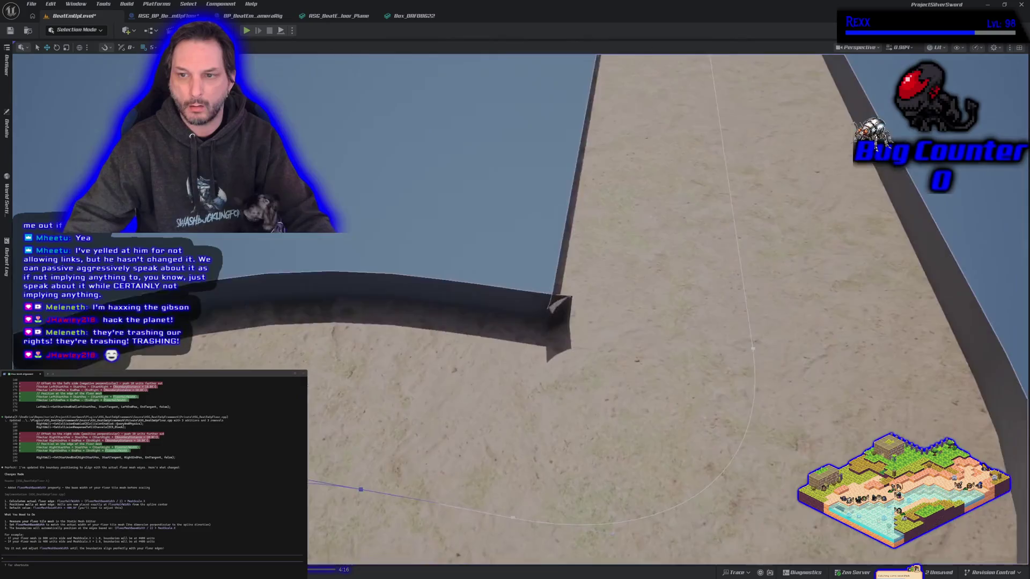
pyautogui.scroll(-5, 442, 311)
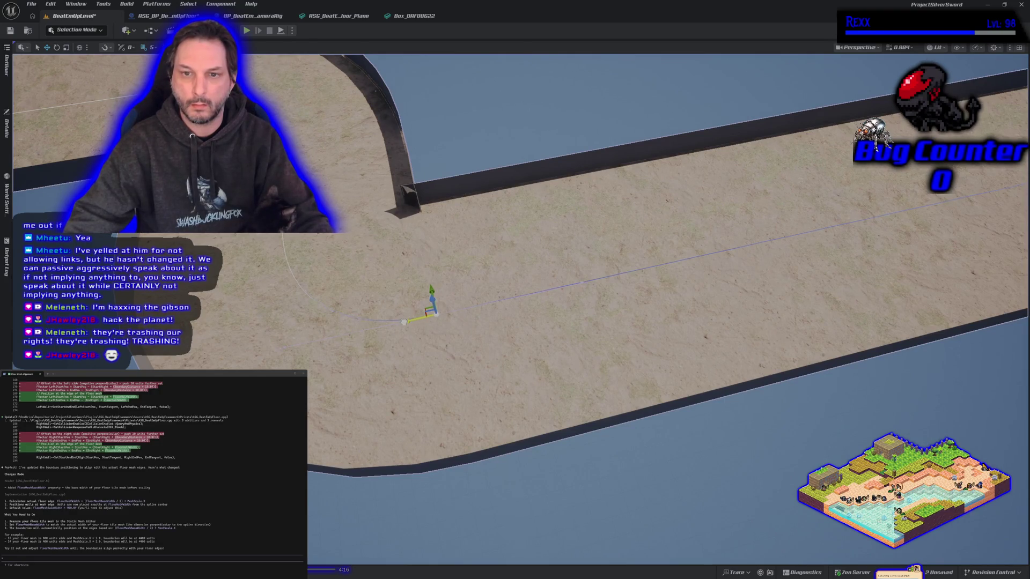
pyautogui.moveTo(405, 322)
pyautogui.mouseDown()
pyautogui.moveTo(373, 330)
pyautogui.moveTo(462, 308)
pyautogui.mouseUp()
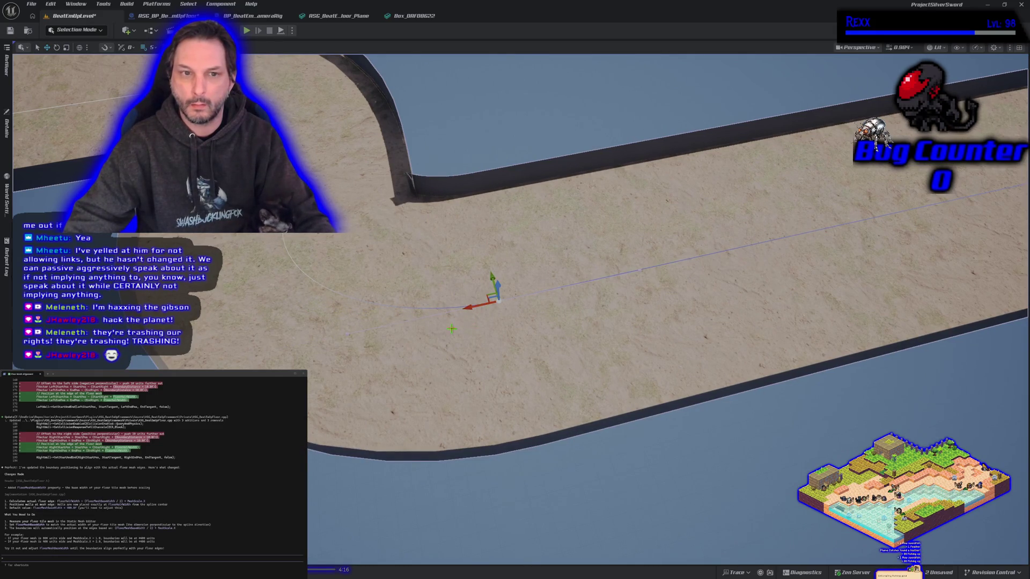
pyautogui.moveTo(472, 325)
pyautogui.mouseDown()
pyautogui.moveTo(461, 311)
pyautogui.moveTo(338, 292)
pyautogui.moveTo(375, 322)
pyautogui.mouseUp()
pyautogui.click(468, 415)
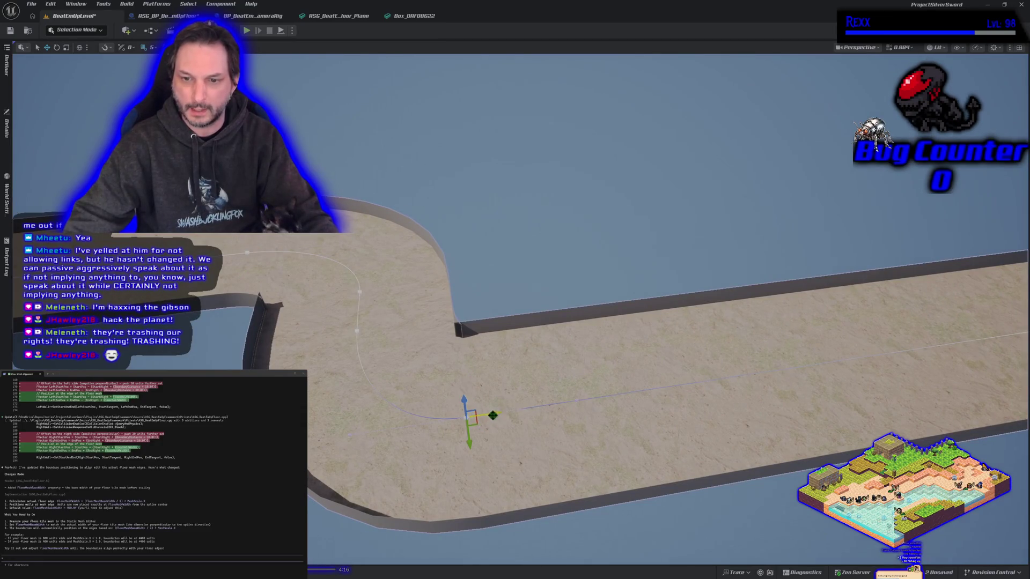
pyautogui.moveTo(493, 415); pyautogui.dragTo(516, 415)
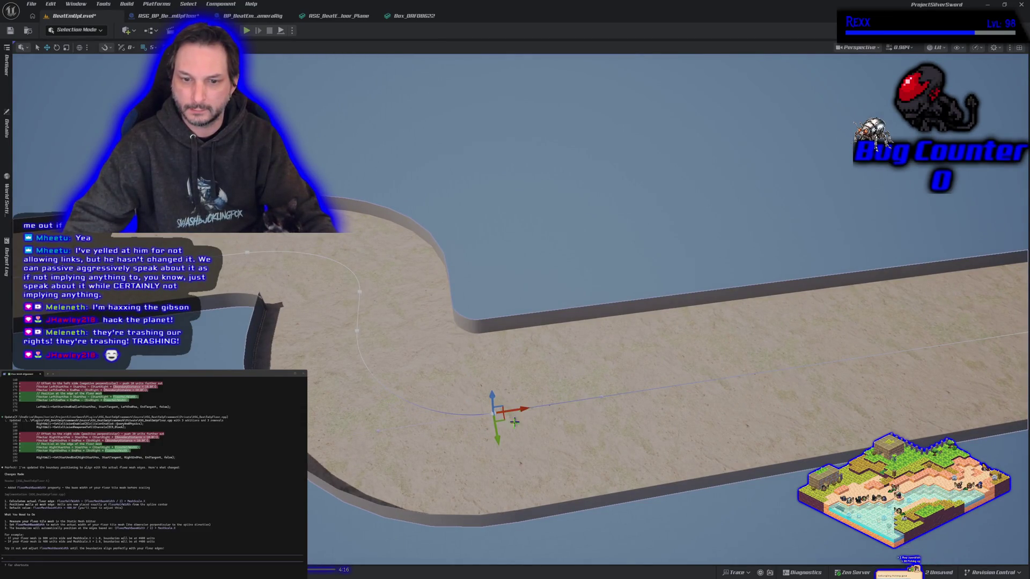
# Reorient the view along the floor and start a play-test
pyautogui.moveTo(515, 322); pyautogui.dragTo(585, 322)
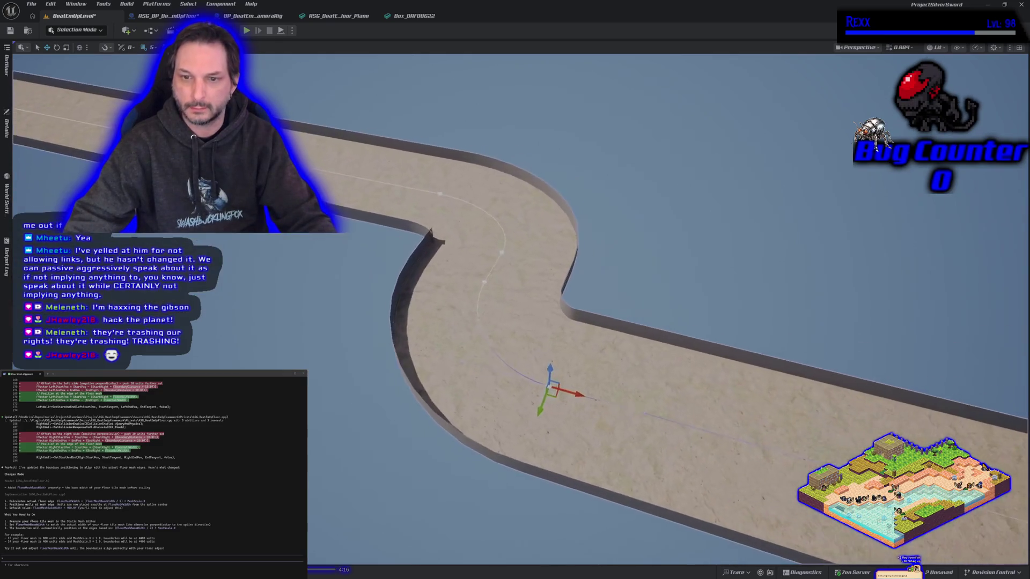
pyautogui.moveTo(343, 192); pyautogui.dragTo(365, 192)
pyautogui.click(246, 31)
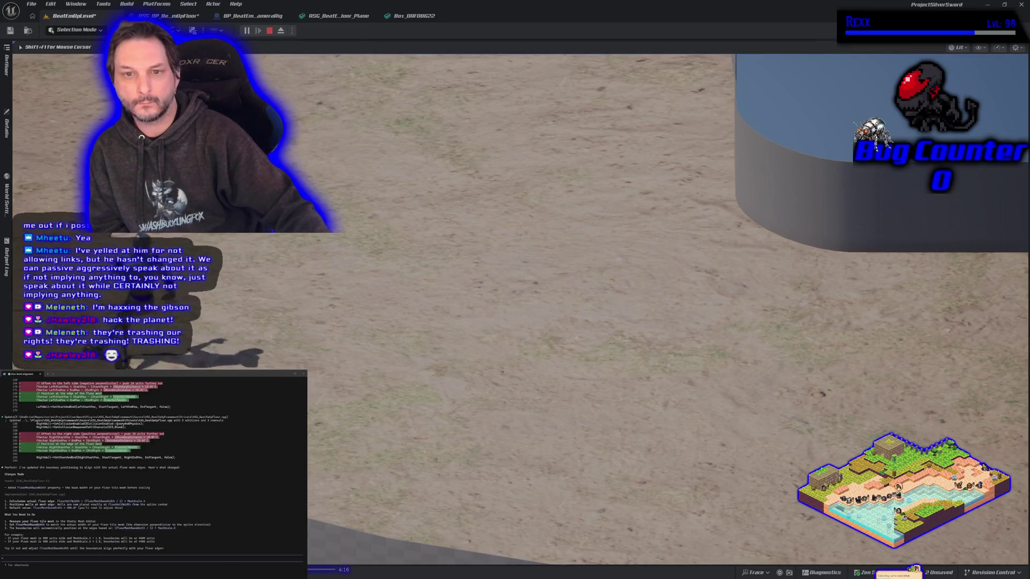
# Turn the character to run the other way, then stop the play-test
pyautogui.press('d')
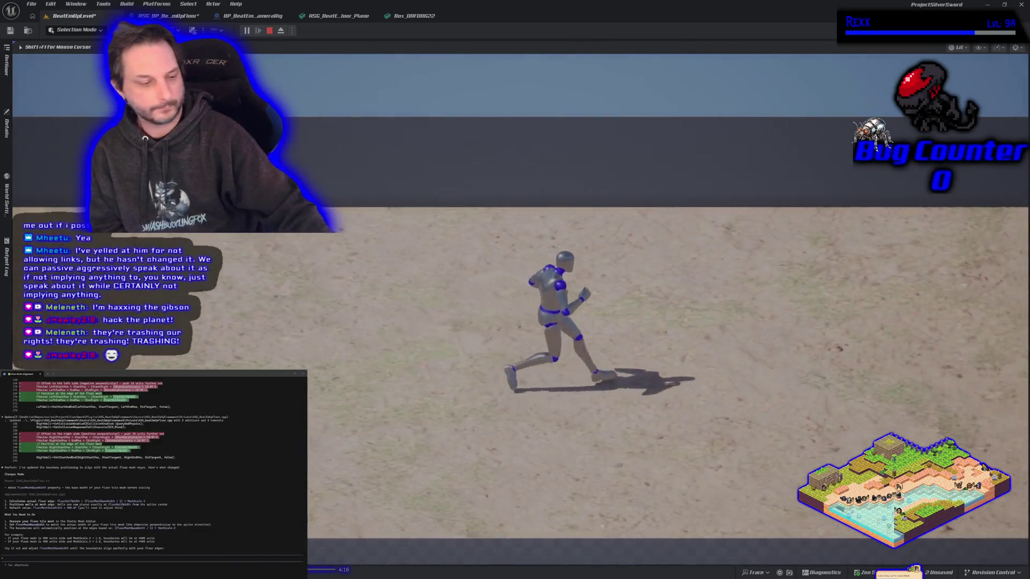
pyautogui.press('Escape')
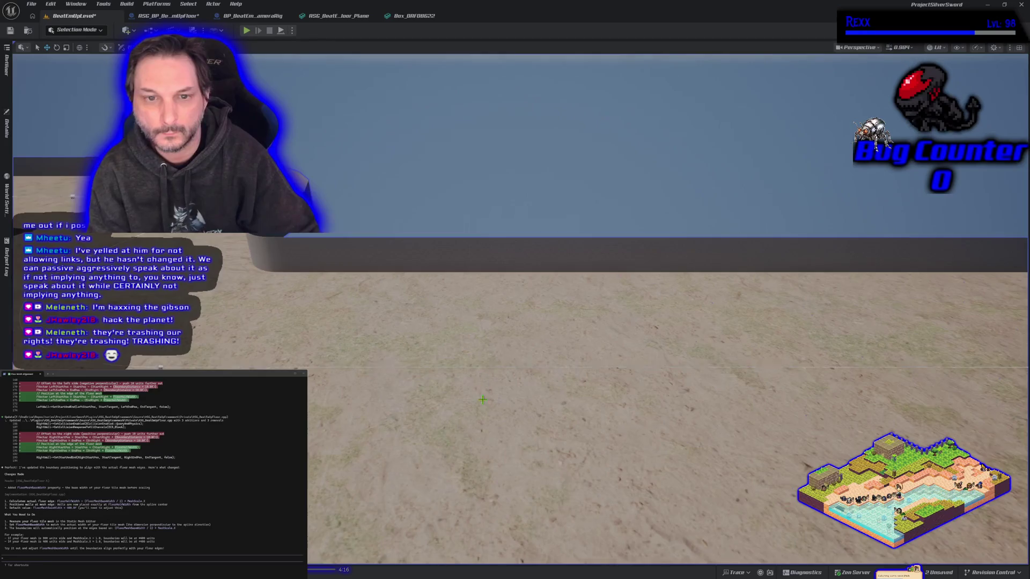
# Fly to the track's bend and move a spline point left to reshape it
pyautogui.press('f')
pyautogui.press('w')
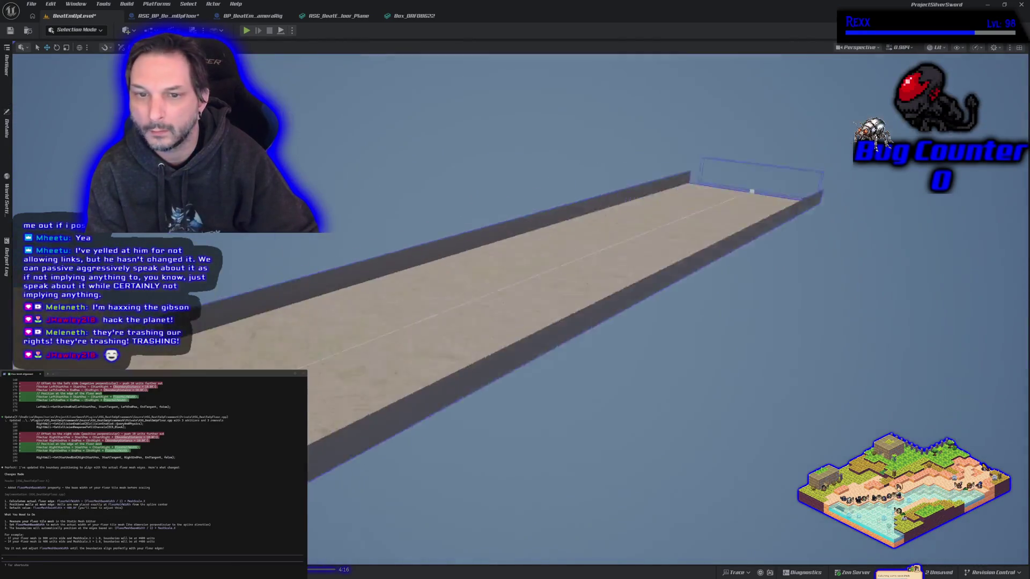
pyautogui.press('w')
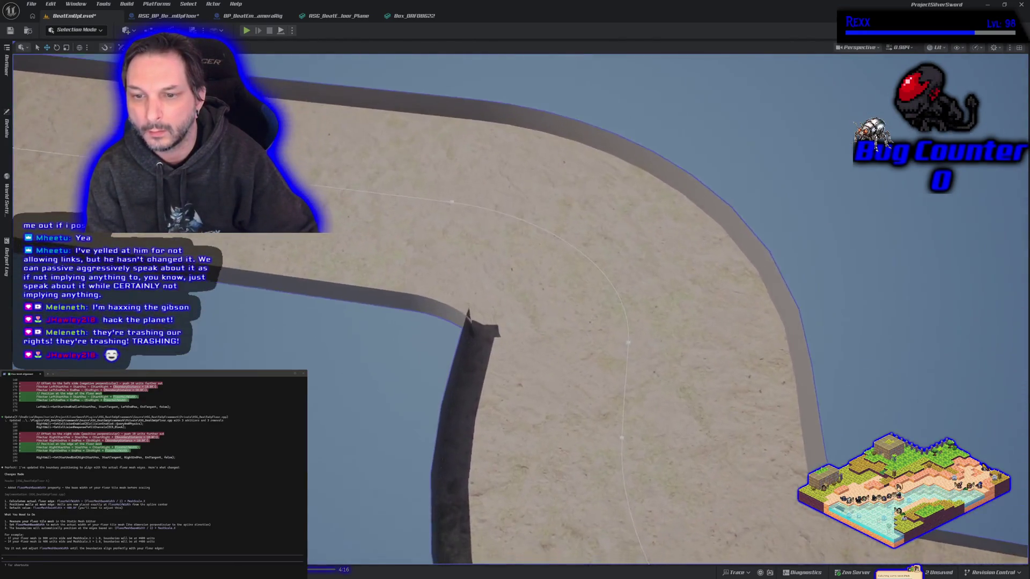
pyautogui.click(605, 418)
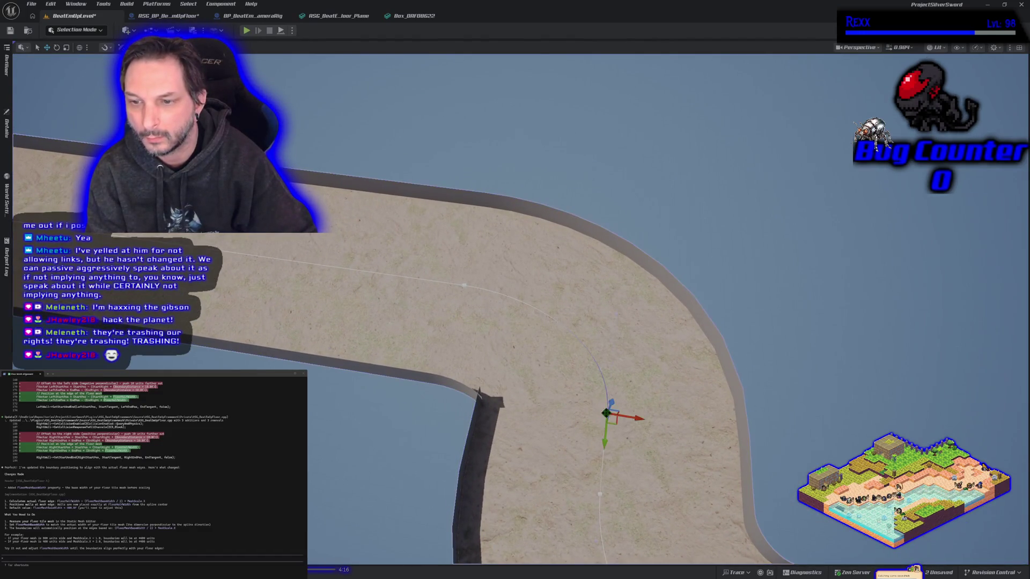
pyautogui.click(465, 286)
pyautogui.moveTo(491, 291); pyautogui.dragTo(532, 299)
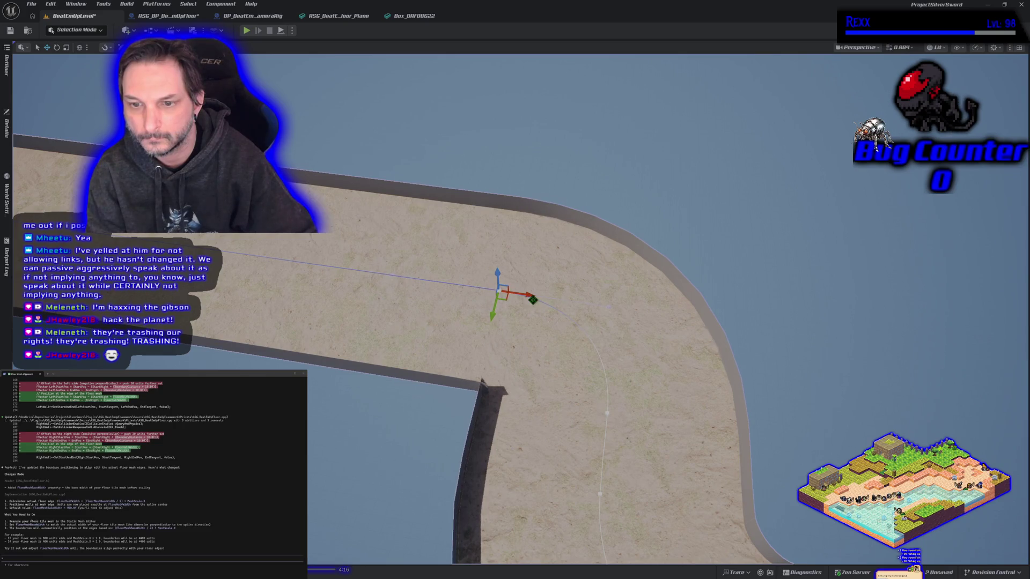
# Move spline points so the spline runs straight, then check the boundary wall from low down
pyautogui.moveTo(547, 373); pyautogui.dragTo(407, 362)
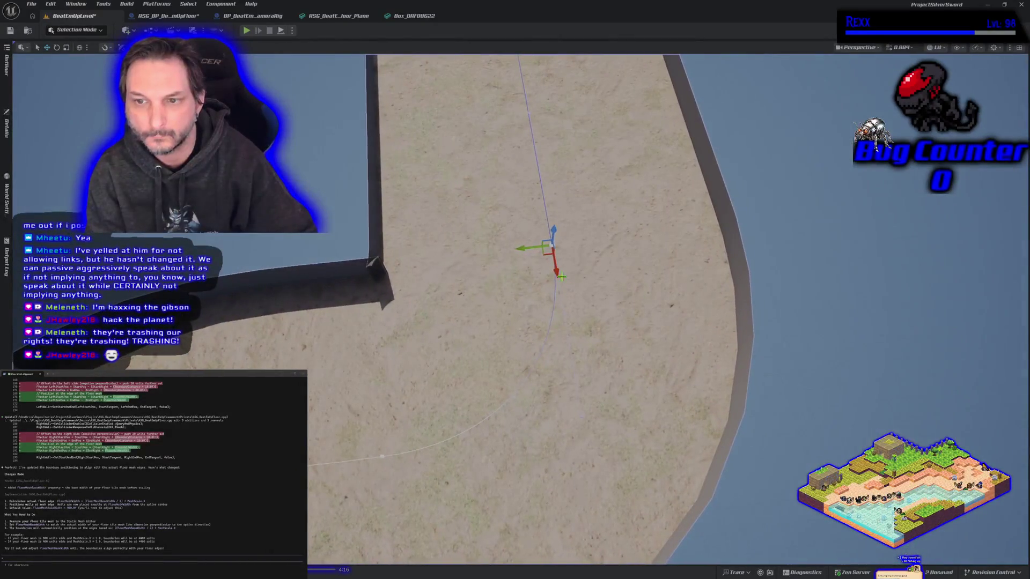
pyautogui.moveTo(556, 272); pyautogui.dragTo(555, 254)
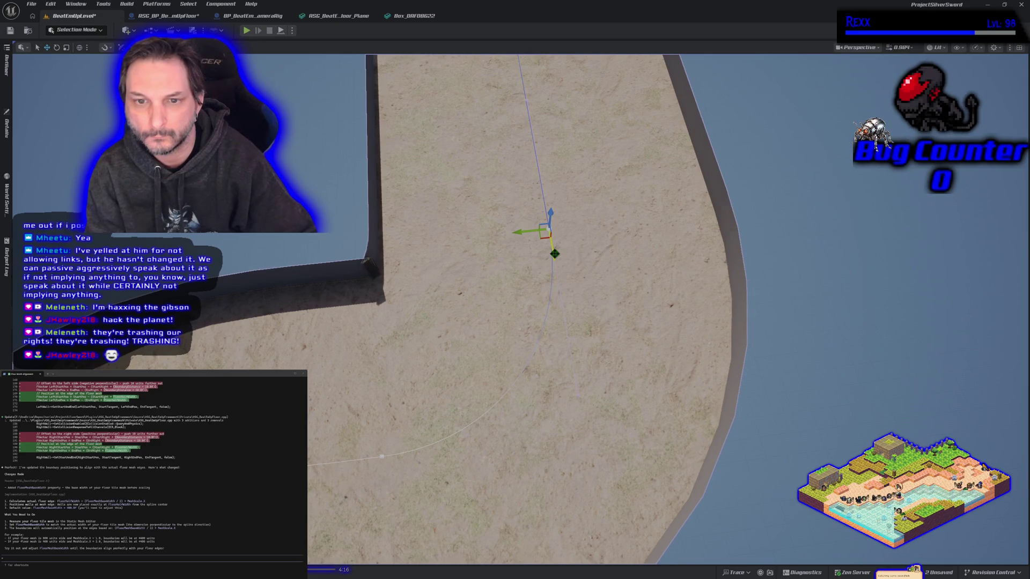
pyautogui.moveTo(547, 230)
pyautogui.mouseDown()
pyautogui.moveTo(578, 405)
pyautogui.moveTo(543, 400)
pyautogui.moveTo(575, 401)
pyautogui.mouseUp()
pyautogui.moveTo(498, 377)
pyautogui.mouseDown()
pyautogui.moveTo(499, 214)
pyautogui.moveTo(434, 215)
pyautogui.moveTo(424, 204)
pyautogui.moveTo(510, 349)
pyautogui.mouseUp()
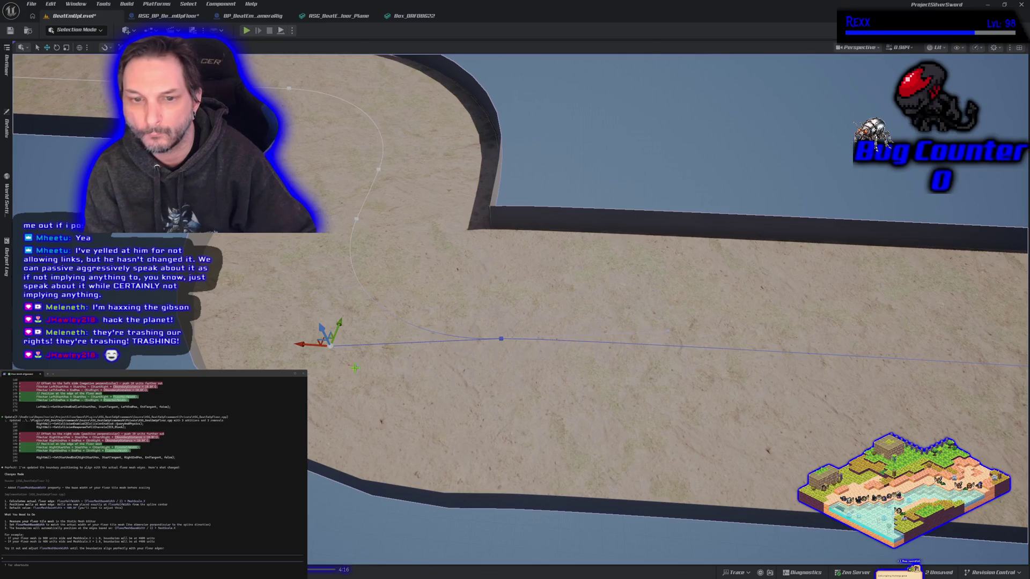
# Adjust the spline endpoint and both tangents on the straight stretch to soften the curve
pyautogui.moveTo(339, 326)
pyautogui.mouseDown()
pyautogui.moveTo(339, 343)
pyautogui.moveTo(365, 298)
pyautogui.mouseUp()
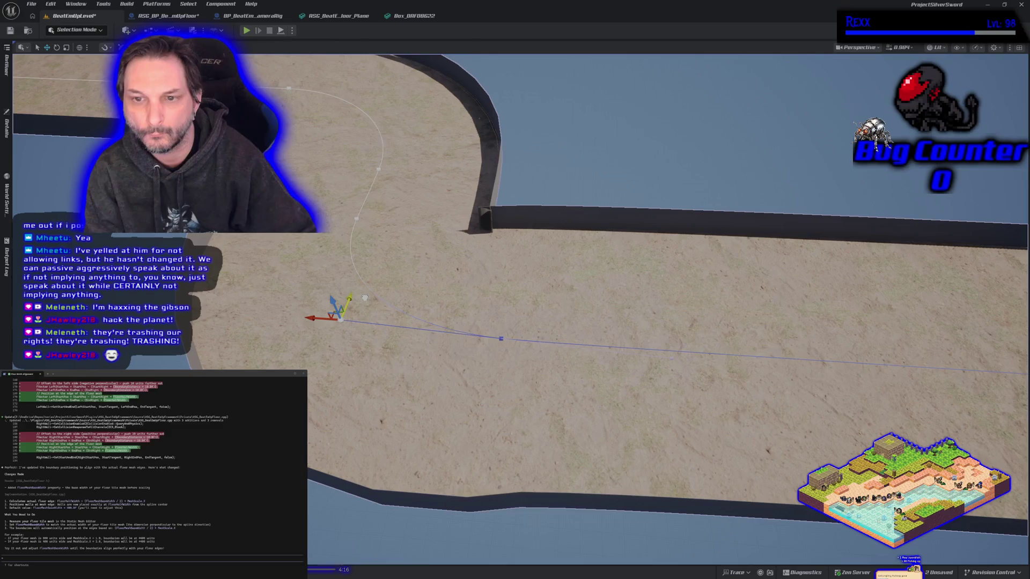
pyautogui.click(345, 307)
pyautogui.click(503, 338)
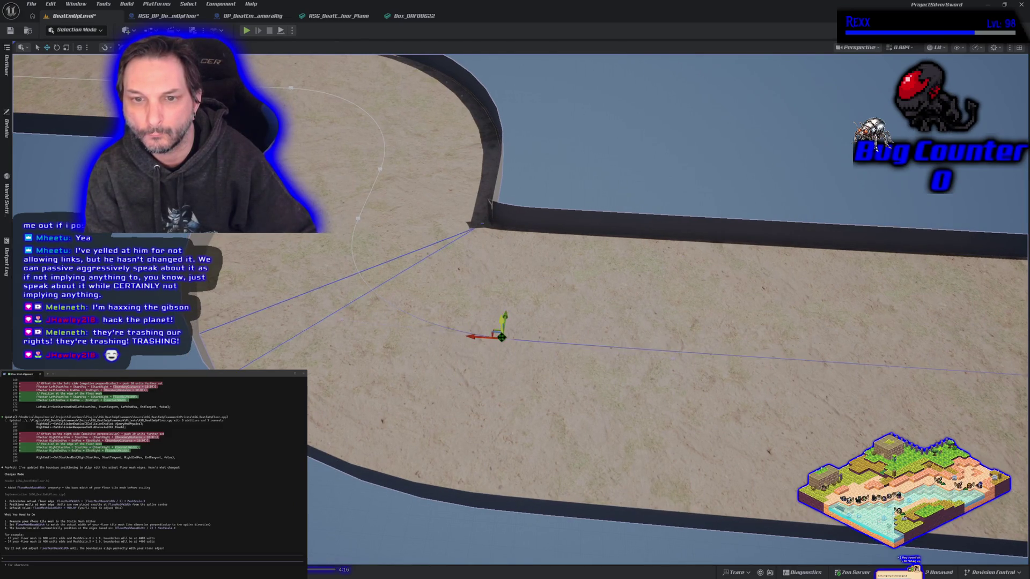
pyautogui.click(454, 336)
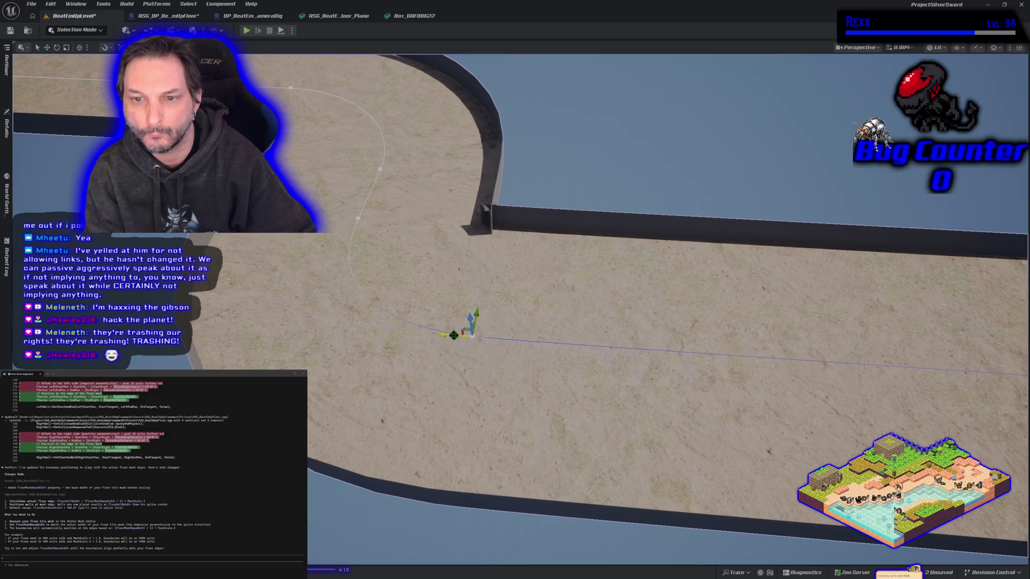
pyautogui.click(502, 343)
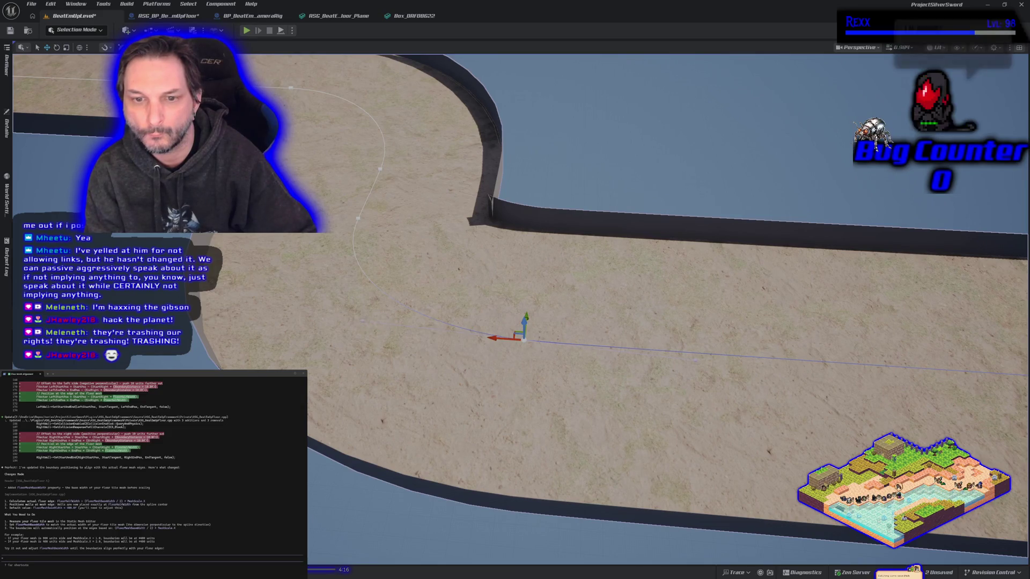
pyautogui.click(363, 323)
pyautogui.moveTo(370, 299)
pyautogui.mouseDown()
pyautogui.moveTo(368, 318)
pyautogui.moveTo(330, 314)
pyautogui.moveTo(328, 300)
pyautogui.mouseUp()
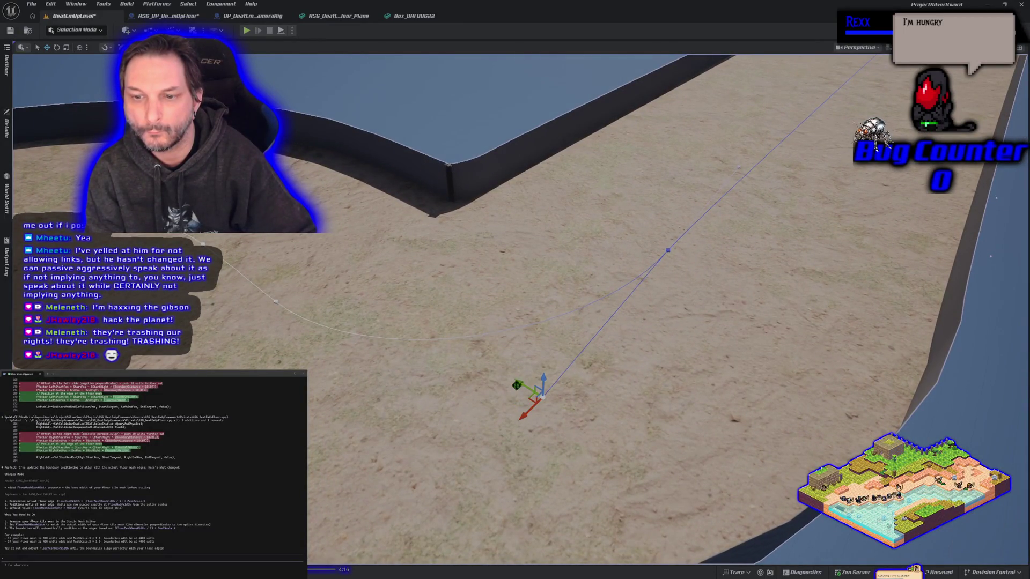
# Move the spline endpoint outward and nudge a point up so the walls rebuild along the edges
pyautogui.moveTo(522, 383)
pyautogui.mouseDown()
pyautogui.moveTo(548, 405)
pyautogui.moveTo(482, 306)
pyautogui.moveTo(511, 333)
pyautogui.mouseUp()
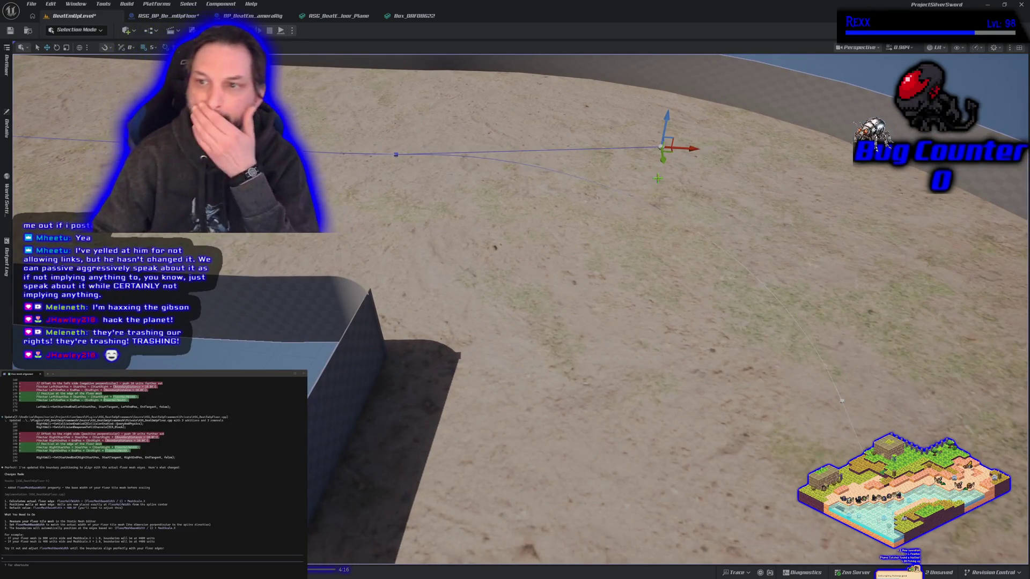
pyautogui.moveTo(665, 160); pyautogui.dragTo(664, 152)
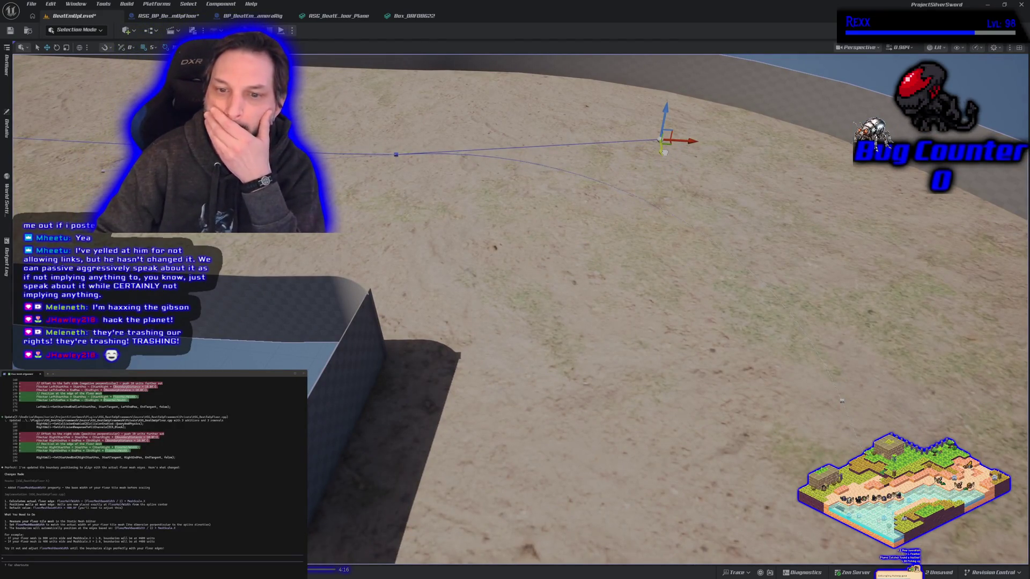
pyautogui.moveTo(538, 263)
pyautogui.mouseDown()
pyautogui.moveTo(548, 243)
pyautogui.moveTo(553, 252)
pyautogui.moveTo(533, 230)
pyautogui.moveTo(543, 252)
pyautogui.mouseUp()
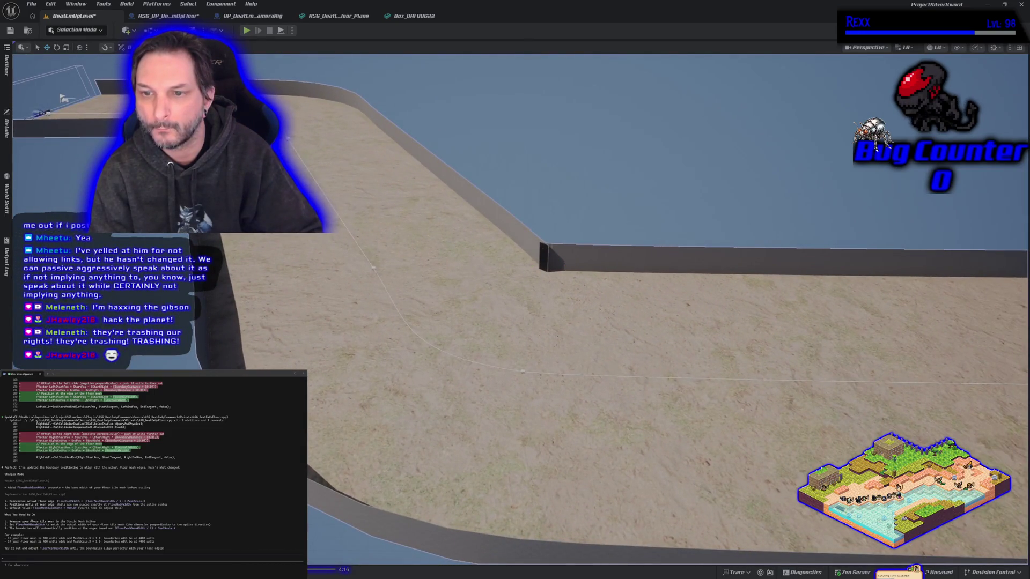
# Drag two floor spline points into an S-bend, survey the walls, and open the Box_DAF08622 mesh
pyautogui.click(523, 370)
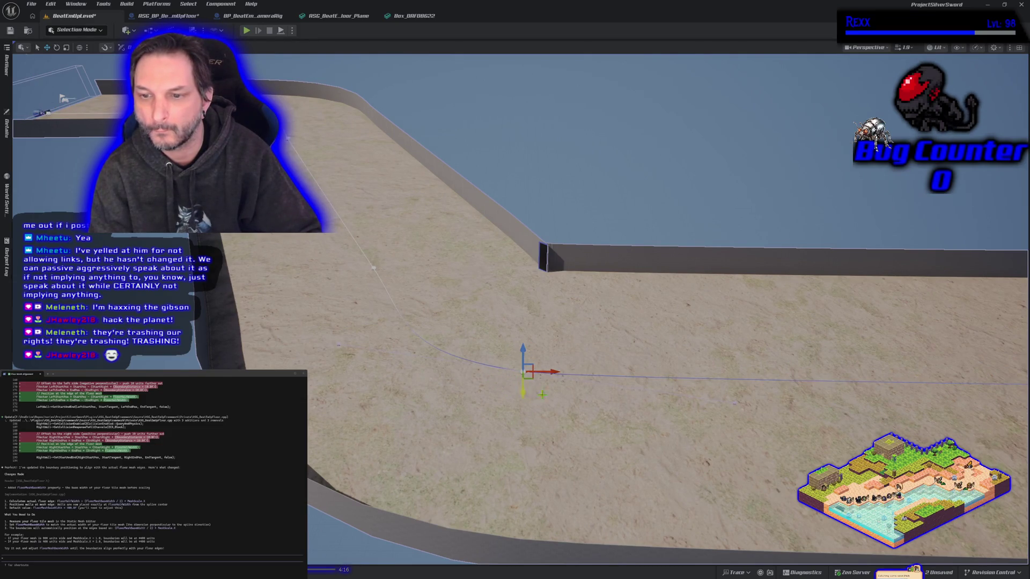
pyautogui.moveTo(587, 381)
pyautogui.mouseDown()
pyautogui.moveTo(558, 397)
pyautogui.moveTo(493, 381)
pyautogui.moveTo(590, 376)
pyautogui.mouseUp()
pyautogui.click(683, 301)
pyautogui.moveTo(708, 317)
pyautogui.mouseDown()
pyautogui.moveTo(718, 334)
pyautogui.moveTo(676, 296)
pyautogui.moveTo(678, 343)
pyautogui.moveTo(659, 343)
pyautogui.moveTo(677, 330)
pyautogui.moveTo(654, 344)
pyautogui.moveTo(638, 332)
pyautogui.moveTo(630, 284)
pyautogui.moveTo(649, 295)
pyautogui.moveTo(659, 285)
pyautogui.moveTo(649, 295)
pyautogui.moveTo(619, 281)
pyautogui.moveTo(723, 327)
pyautogui.mouseUp()
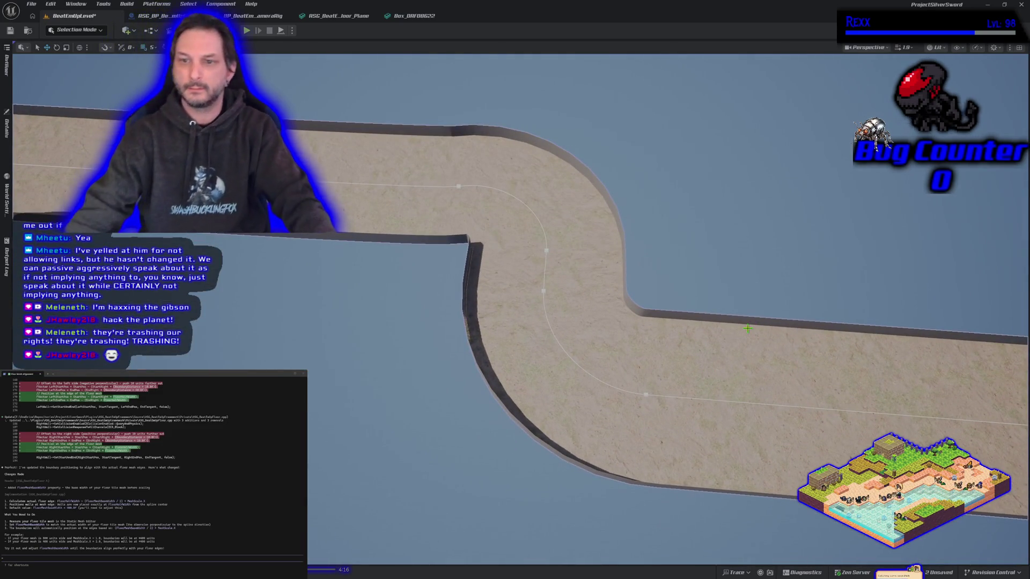
pyautogui.moveTo(724, 326)
pyautogui.mouseDown()
pyautogui.moveTo(652, 311)
pyautogui.moveTo(477, 347)
pyautogui.mouseUp()
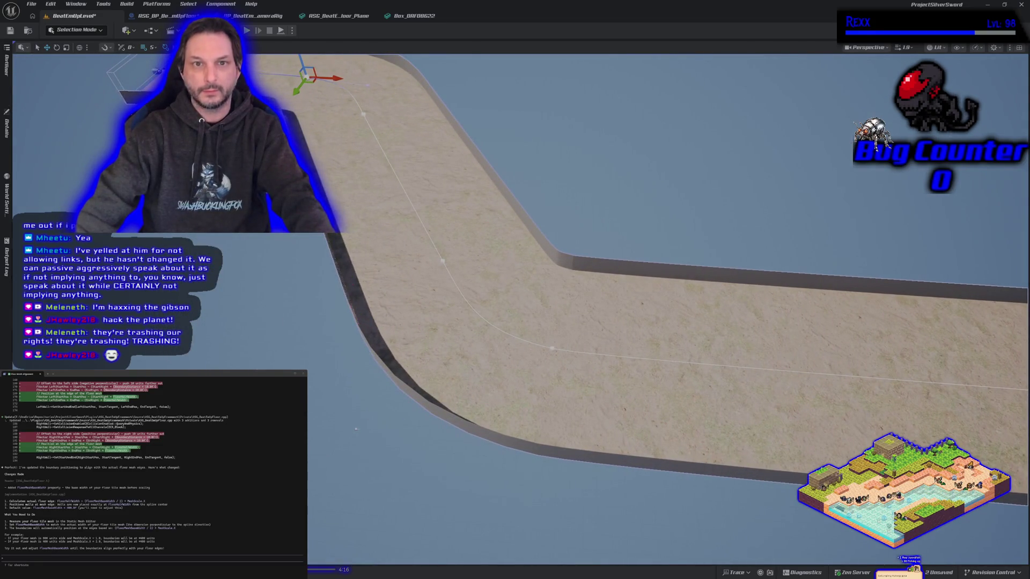
pyautogui.click(406, 16)
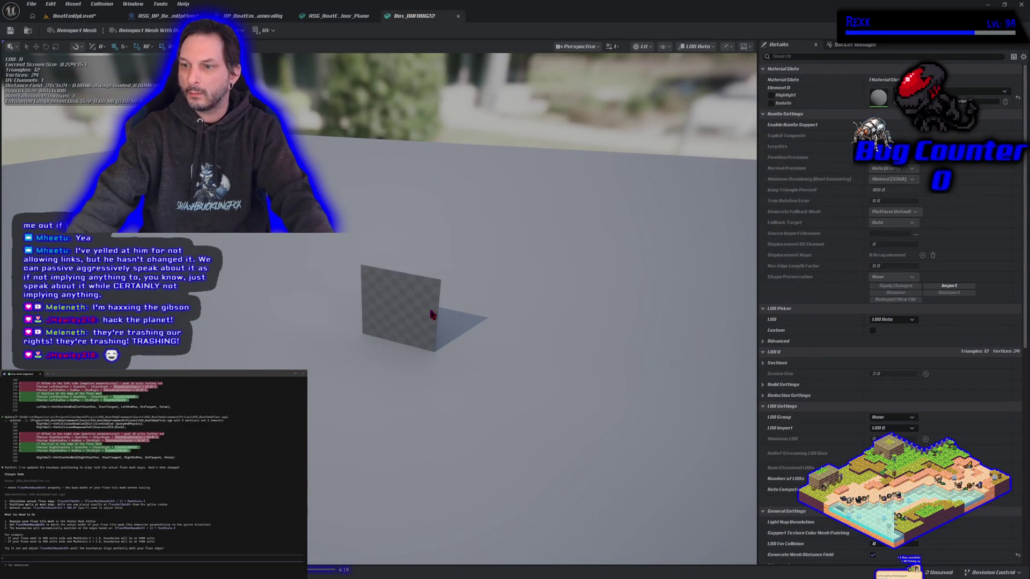
# Assign a new material to Element 0 of the Box_DAF08622 box mesh
pyautogui.moveTo(591, 316)
pyautogui.mouseDown()
pyautogui.moveTo(751, 316)
pyautogui.moveTo(660, 317)
pyautogui.mouseUp()
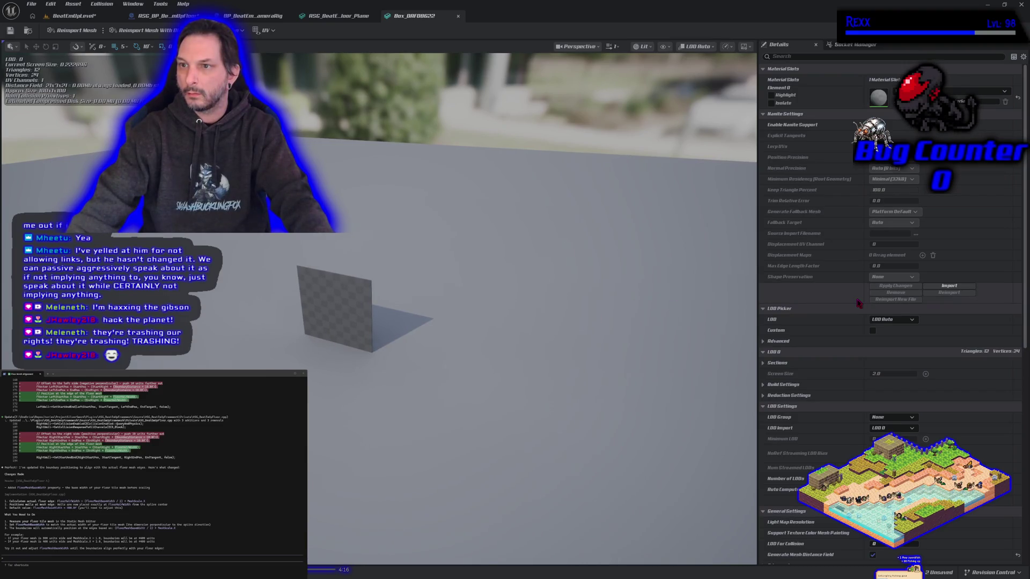
pyautogui.scroll(-5, 810, 298)
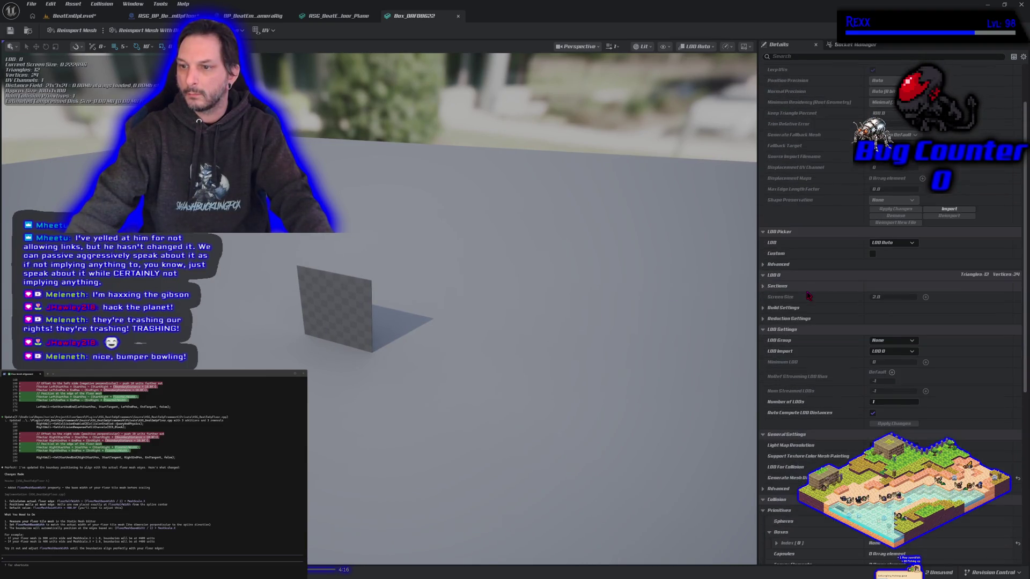
pyautogui.scroll(-8, 808, 296)
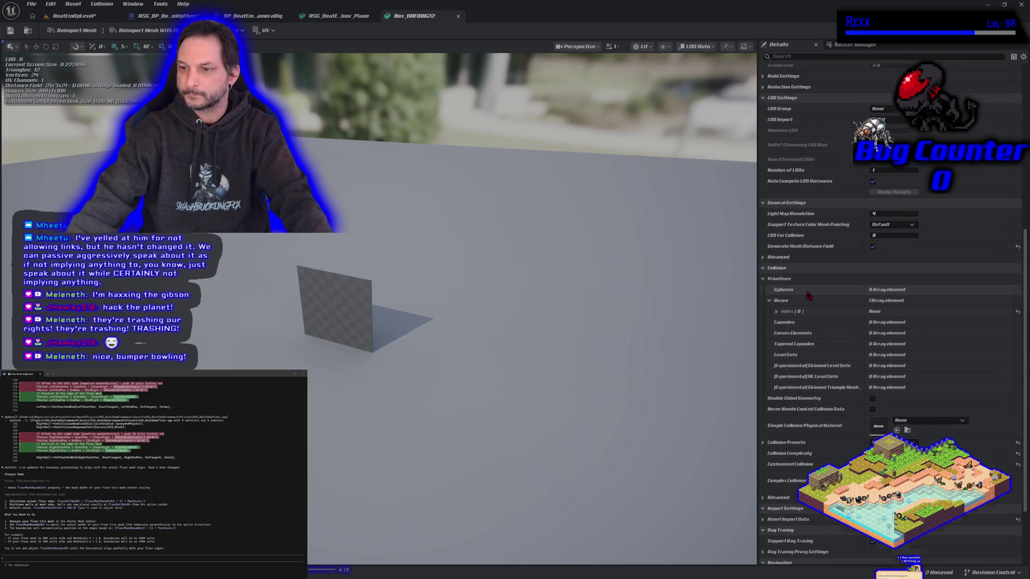
pyautogui.scroll(-1, 809, 295)
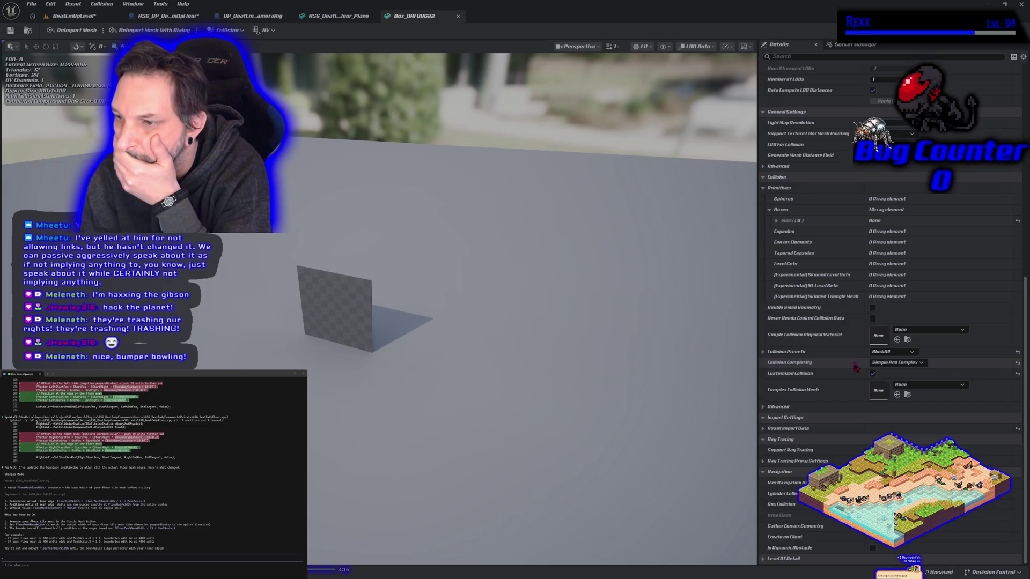
pyautogui.scroll(8, 855, 367)
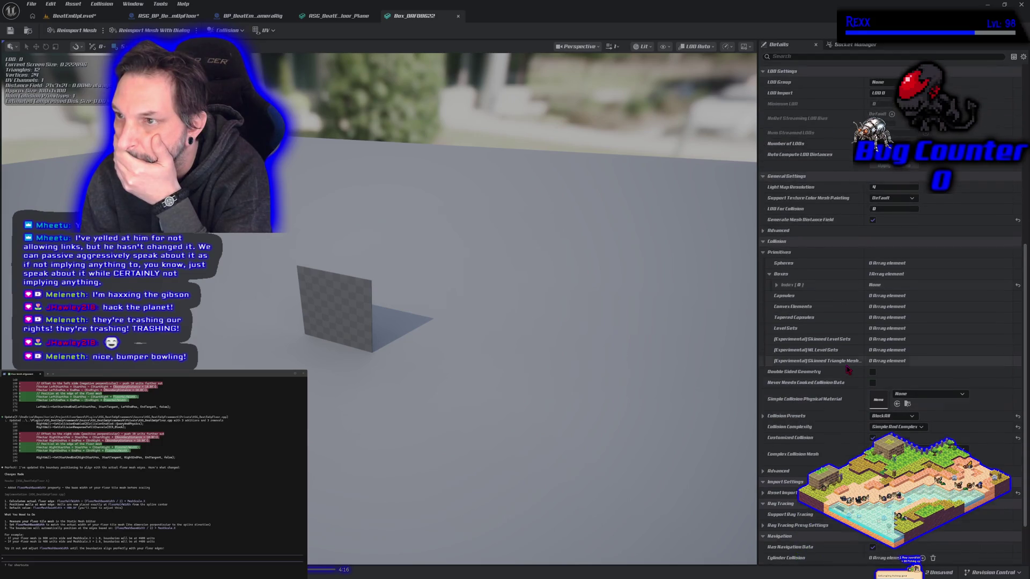
pyautogui.scroll(7, 845, 370)
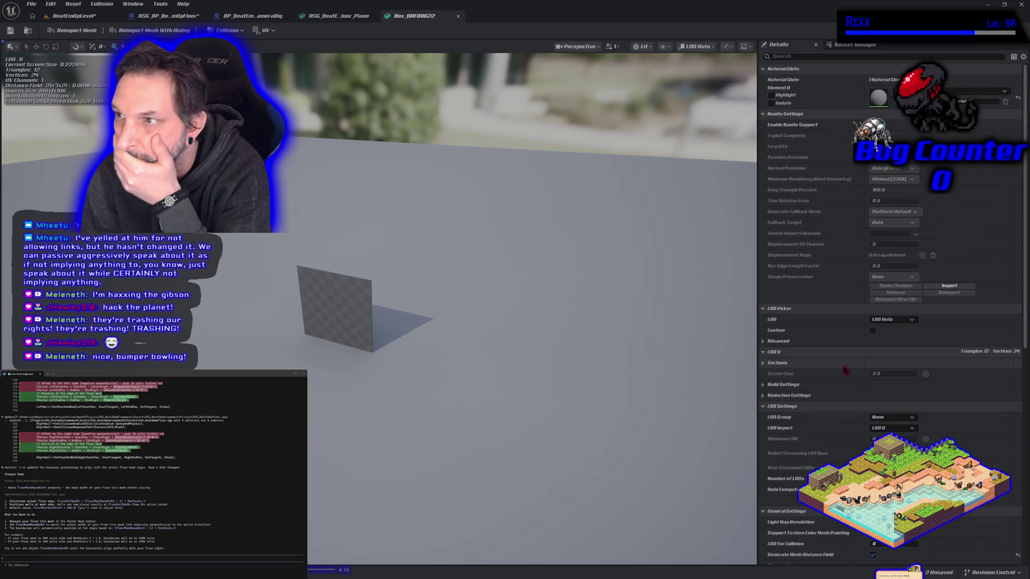
pyautogui.click(944, 91)
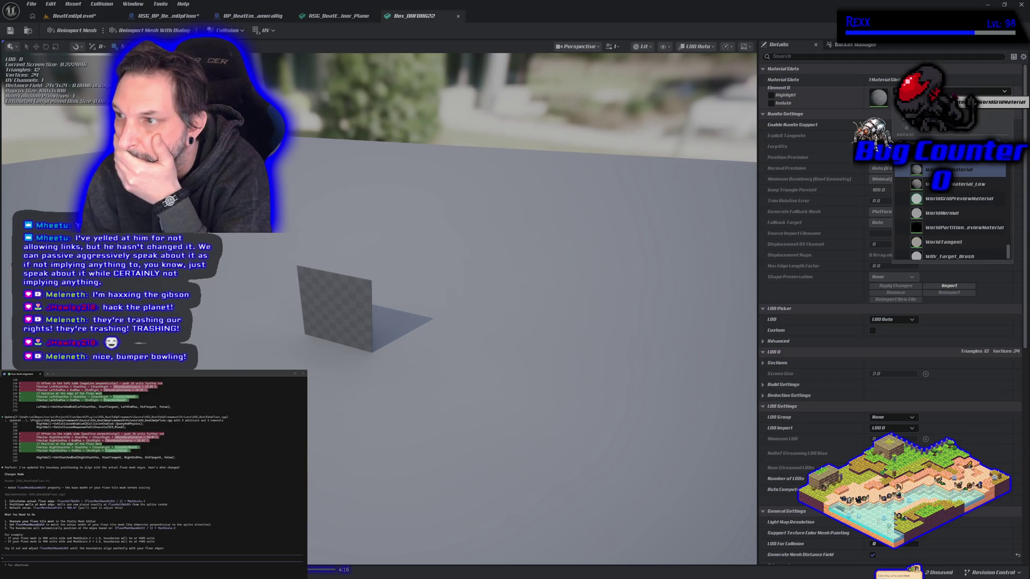
pyautogui.click(955, 169)
# Save the floor Blueprint and level changes, then close Unreal Editor
pyautogui.scroll(-10, 804, 472)
pyautogui.scroll(-5, 803, 472)
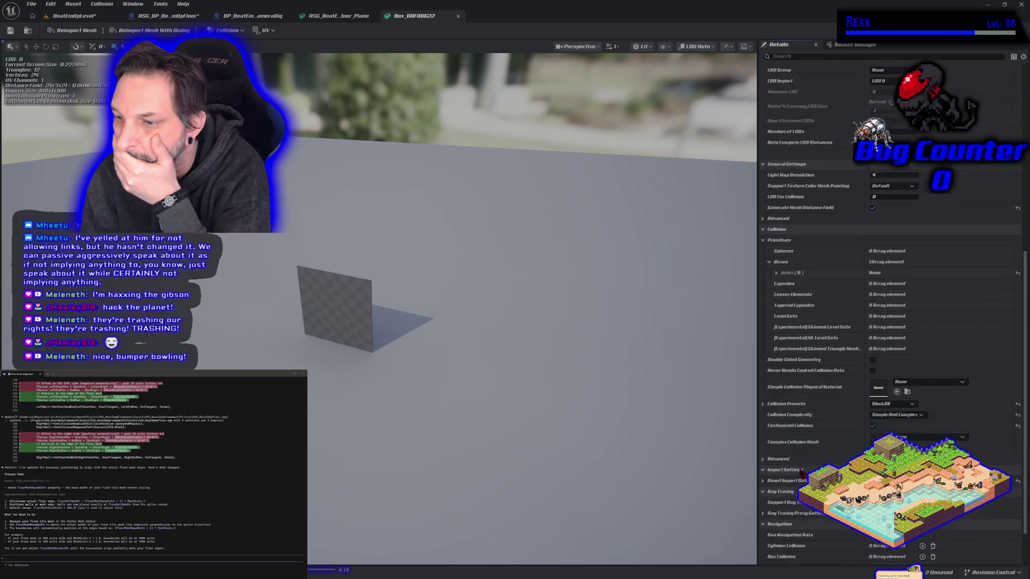
pyautogui.scroll(12, 801, 472)
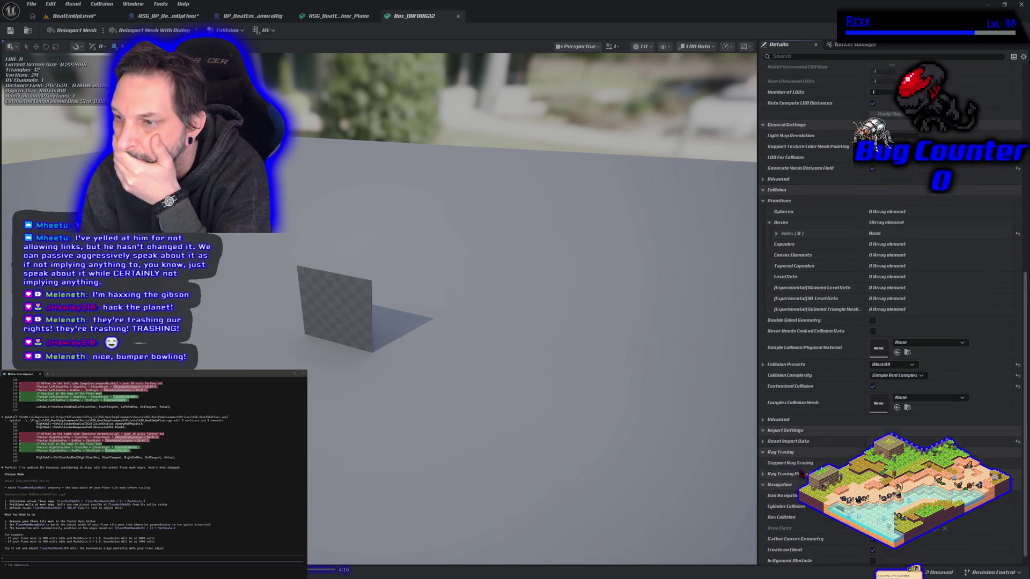
pyautogui.scroll(3, 802, 472)
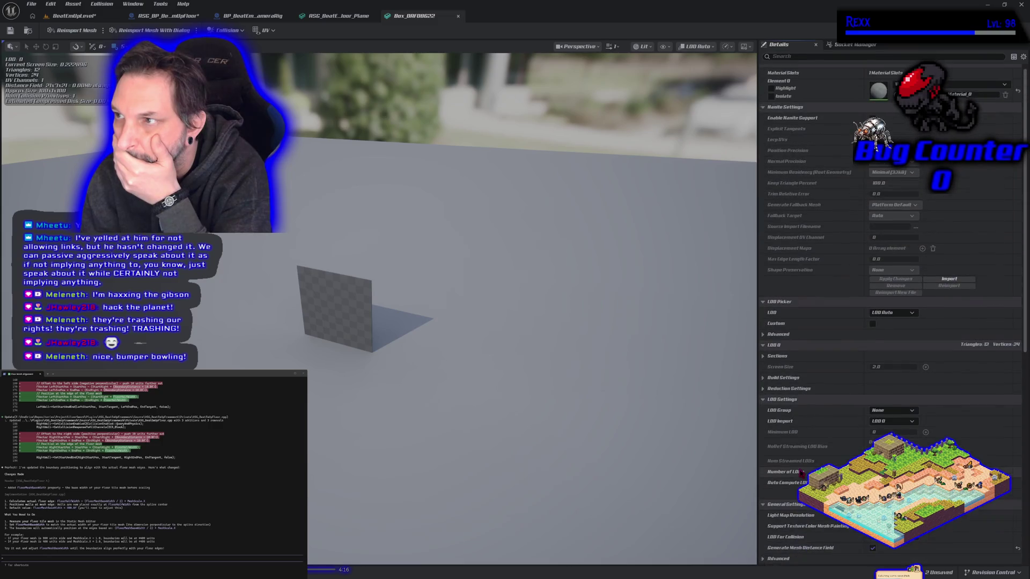
pyautogui.click(169, 15)
pyautogui.click(10, 31)
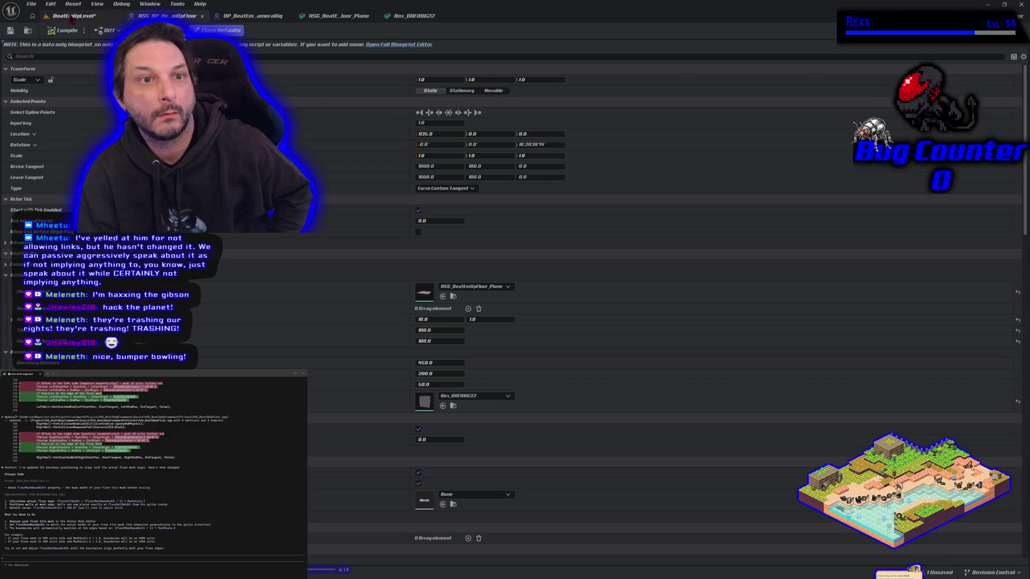
pyautogui.click(74, 15)
pyautogui.click(10, 31)
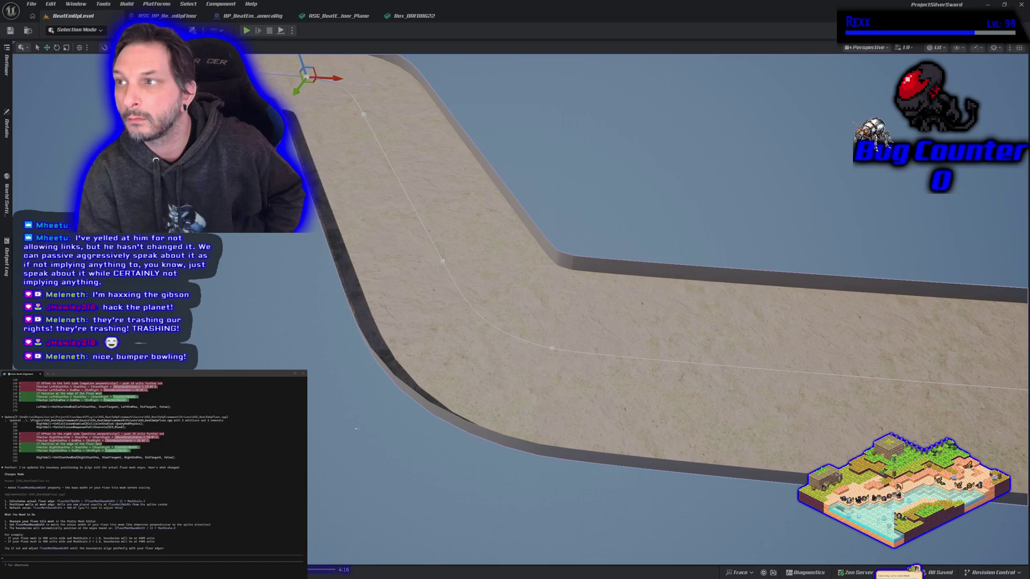
pyautogui.click(1021, 6)
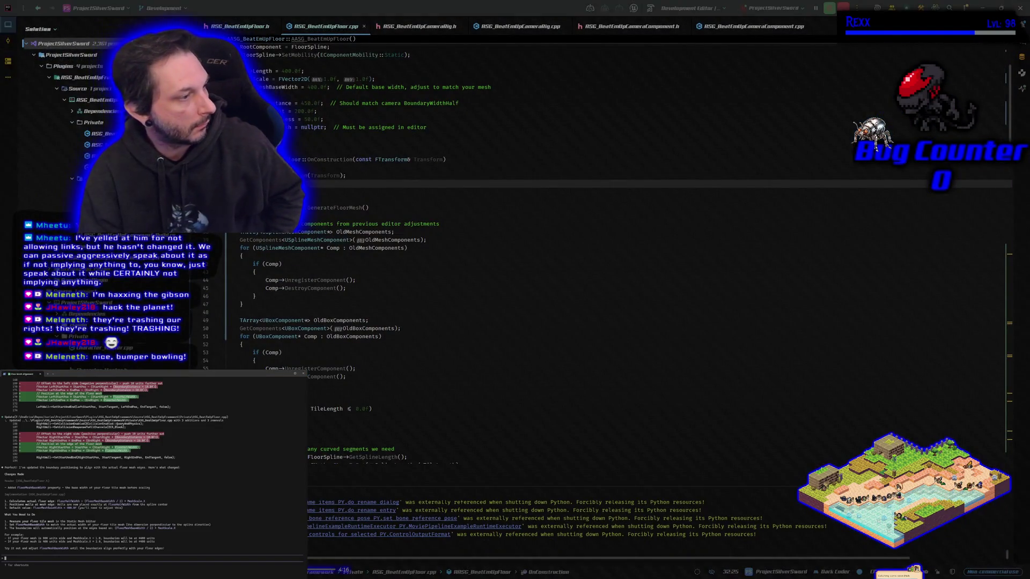
# Ask the Claude assistant in Rider's terminal to make the boundary walls invisible to the player
pyautogui.write('ok now they just need to be taller and invisible to the player')
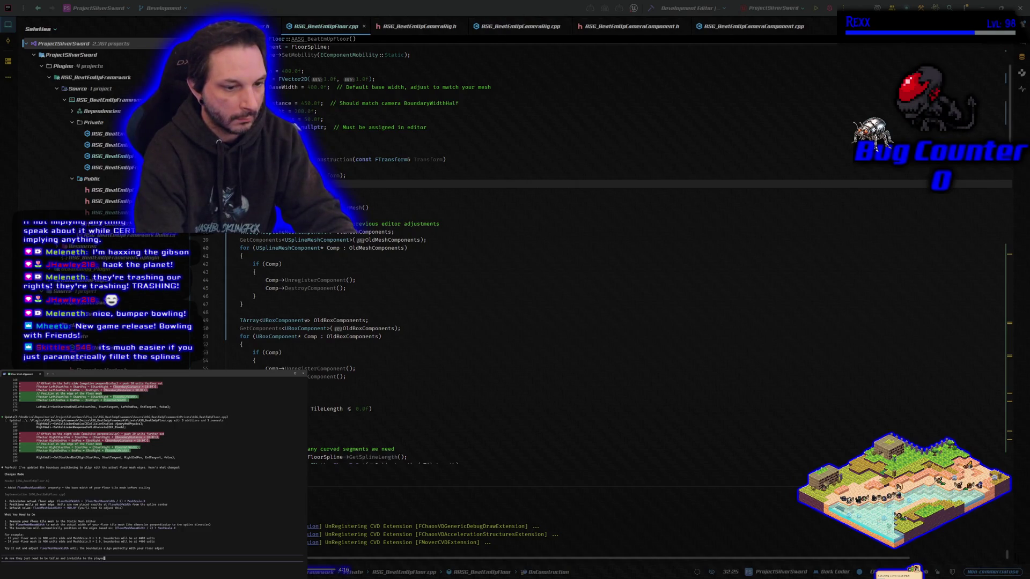
pyautogui.press('Return')
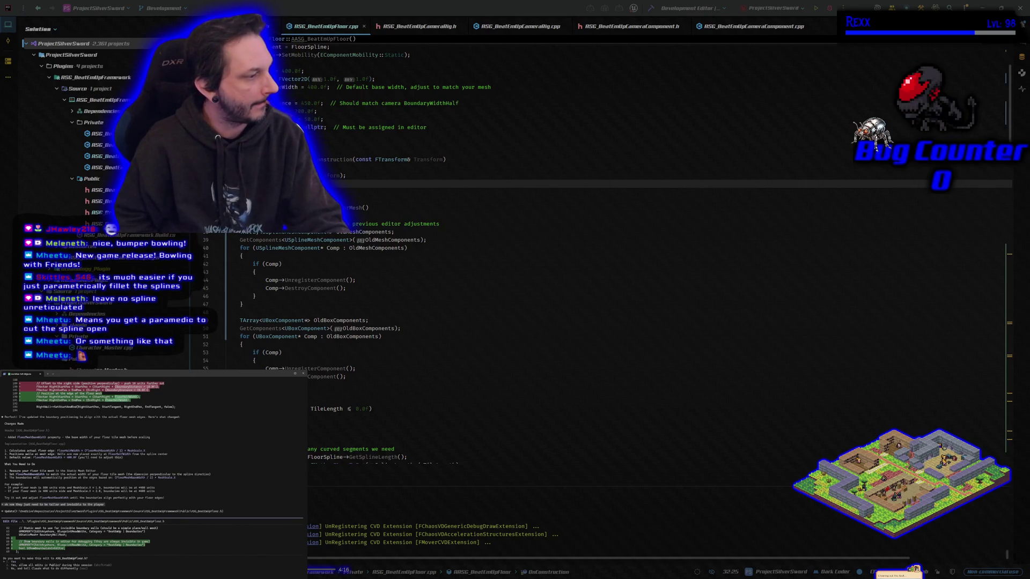
# Approve the four floor header and cpp edits: taller default walls, hidden in game, visible in editor
pyautogui.press('Return')
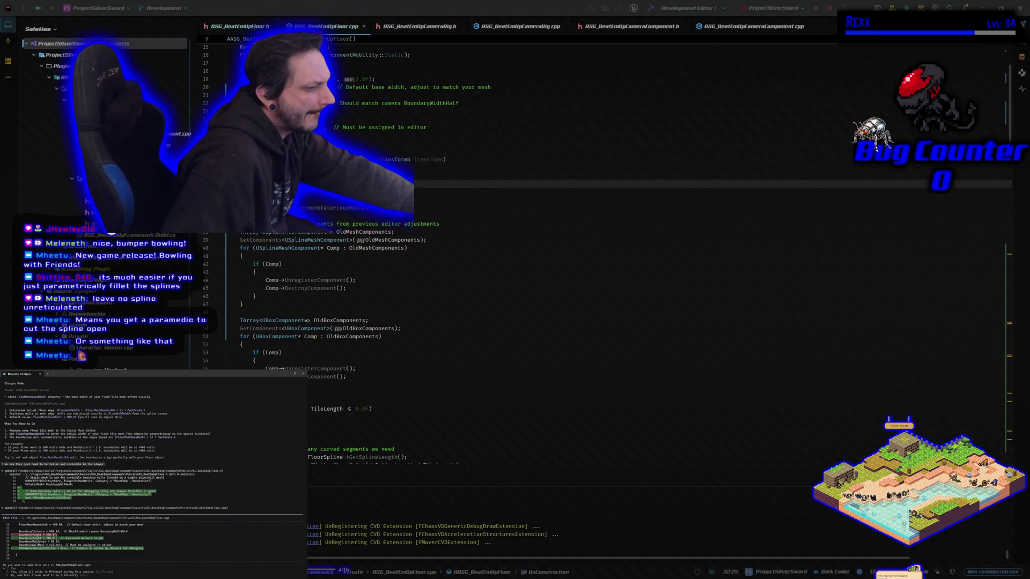
pyautogui.press('Return')
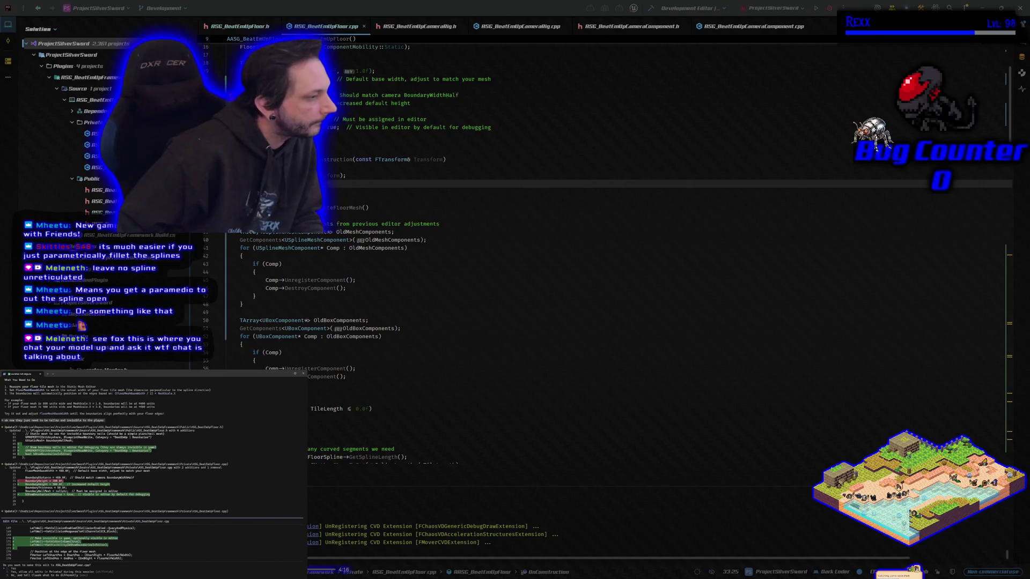
pyautogui.press('Return')
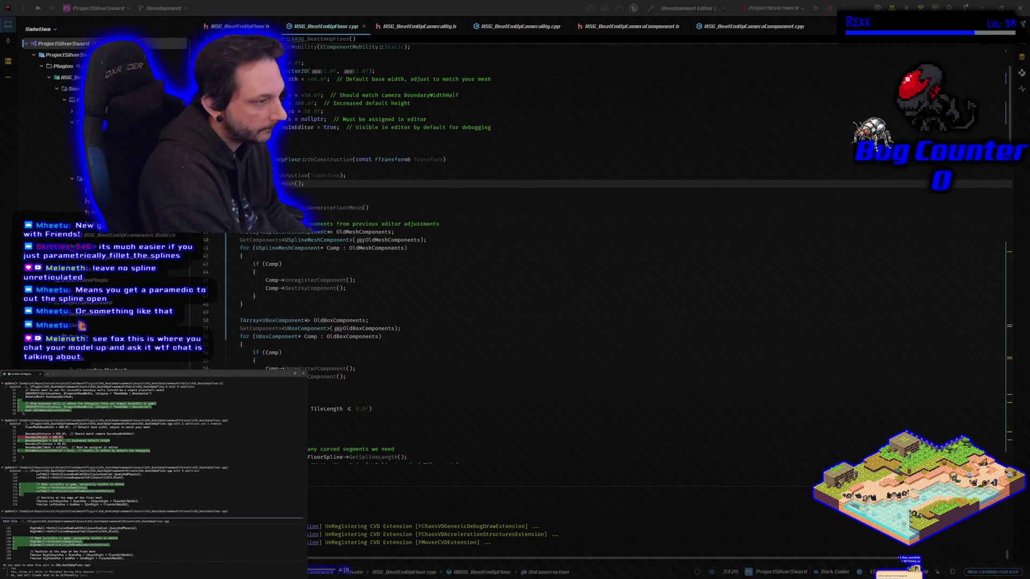
pyautogui.press('Return')
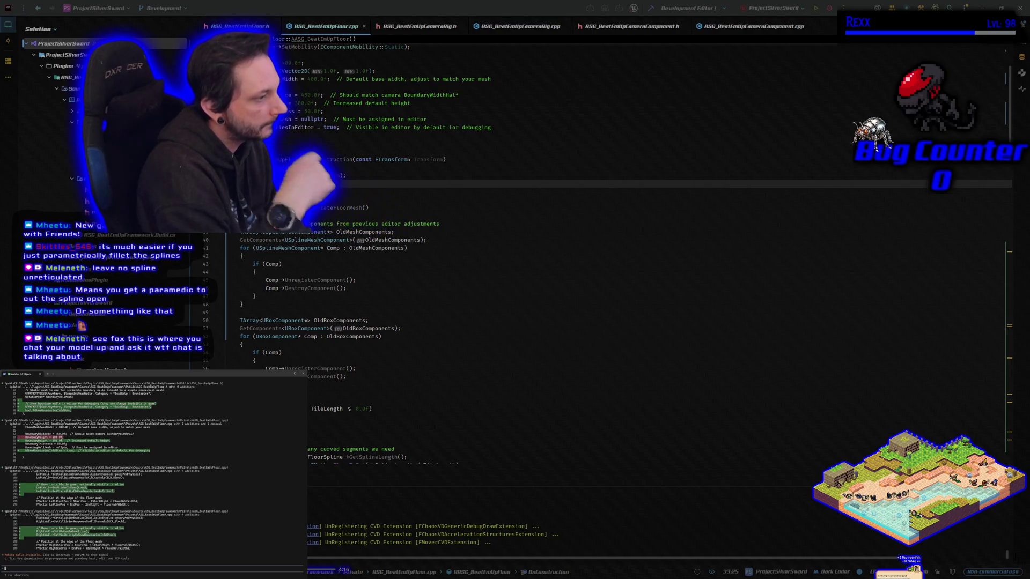
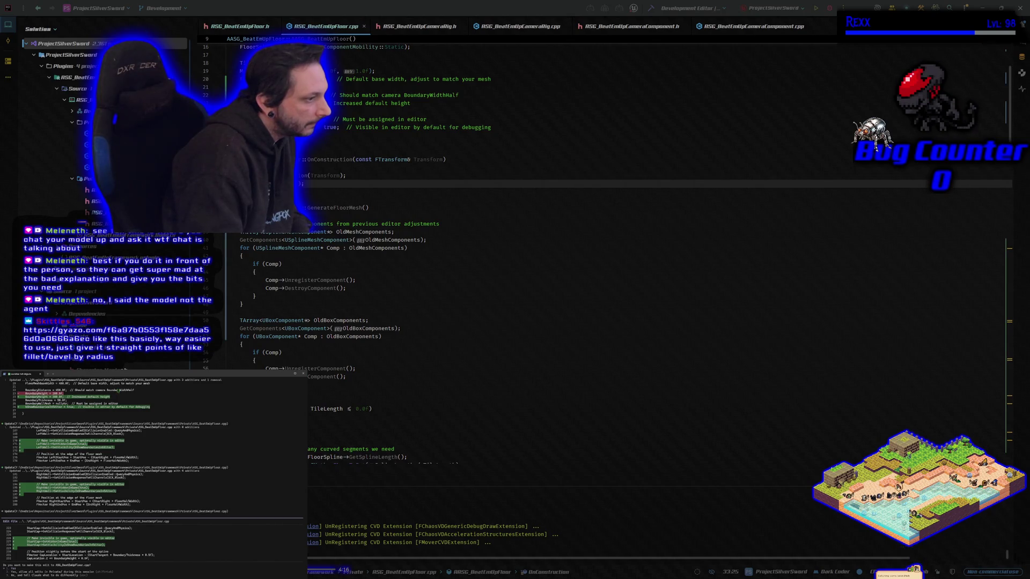
# Approve the assistant's floor code edit and position the browser showing the shared Gyazo clip
pyautogui.press('Return')
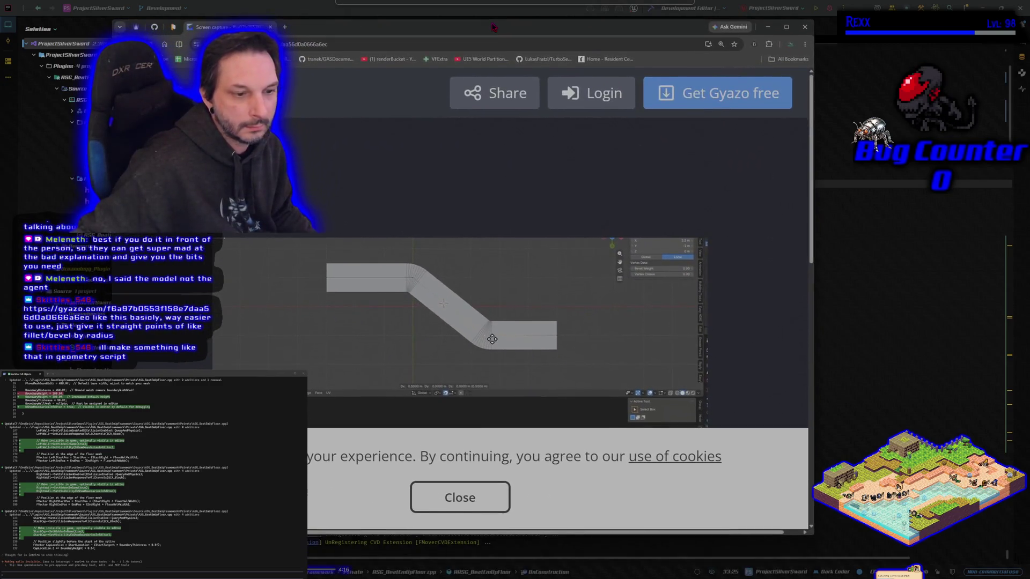
pyautogui.moveTo(493, 27); pyautogui.dragTo(487, 29)
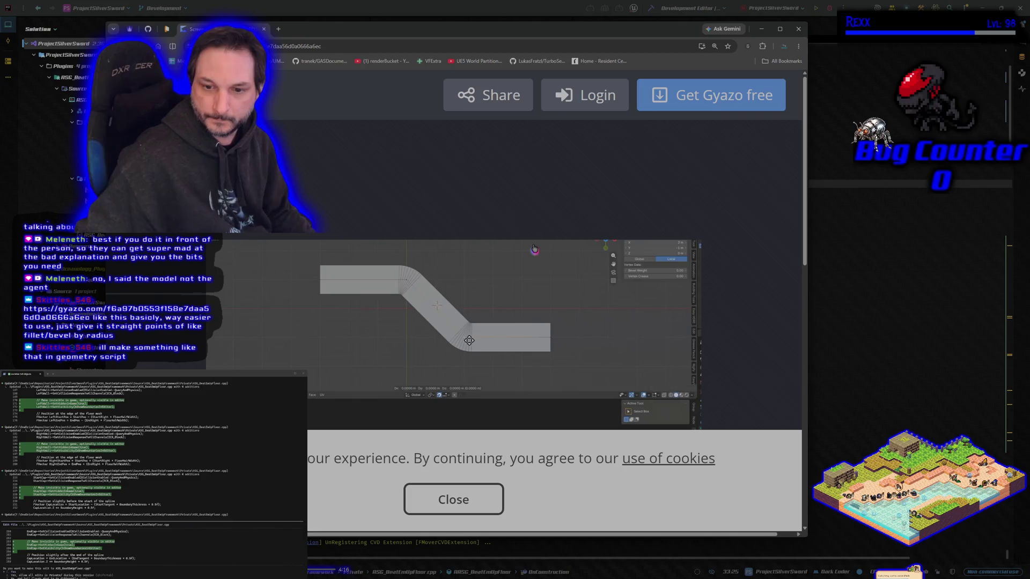
# Watch the Gyazo clip of the bending curved mesh, then close the browser
pyautogui.scroll(-2, 534, 249)
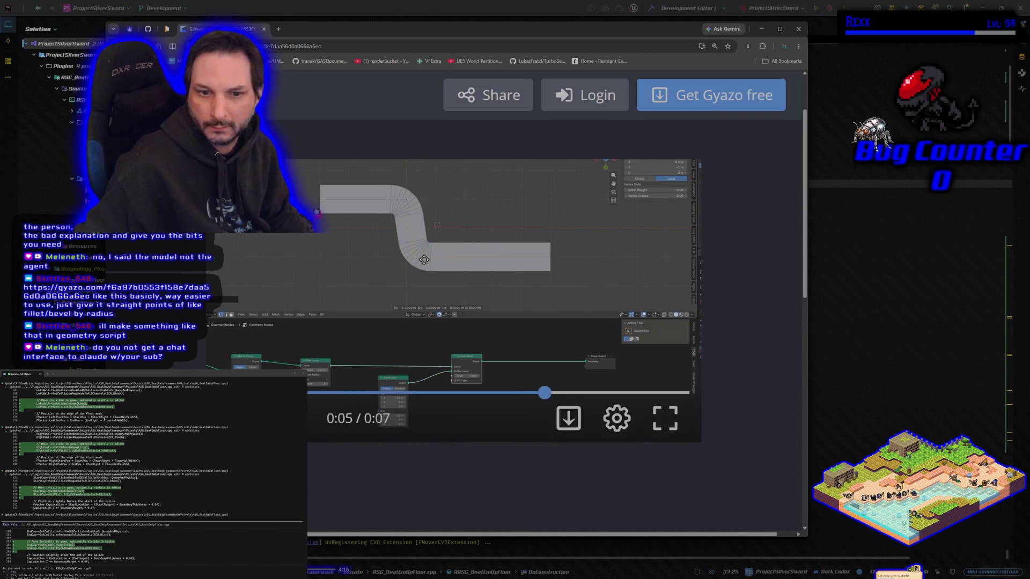
pyautogui.click(798, 30)
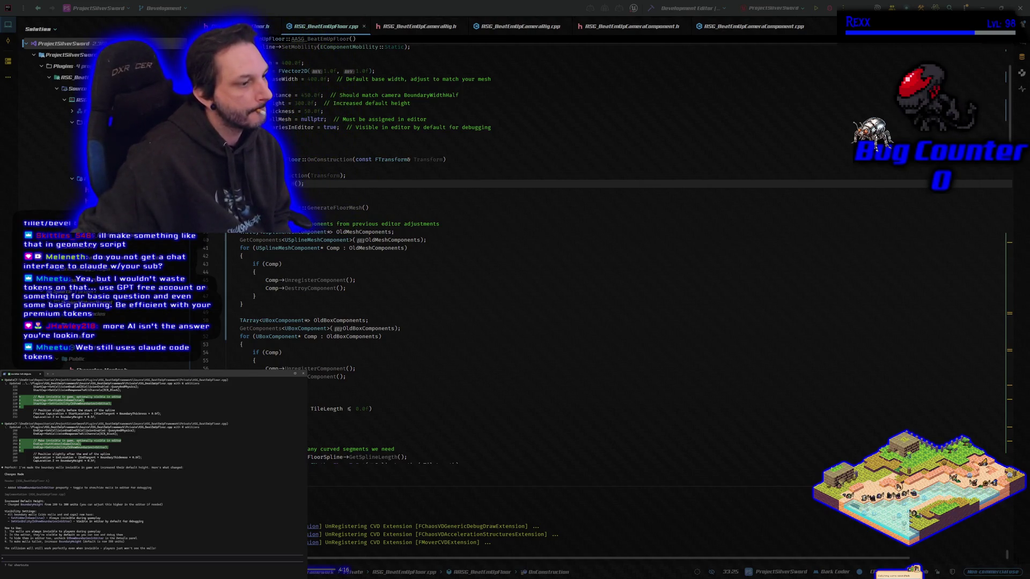
# Build ProjectSilverSword from Rider to launch the Unreal editor
pyautogui.click(651, 8)
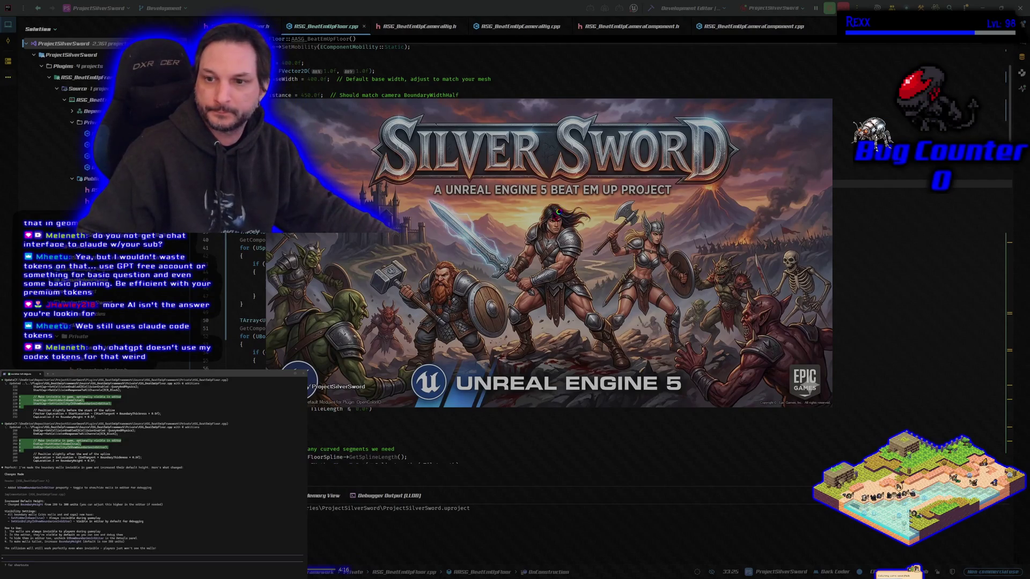
# Move the Silver Sword splash screen aside while ProjectSilverSword loads
pyautogui.moveTo(553, 211); pyautogui.dragTo(584, 222)
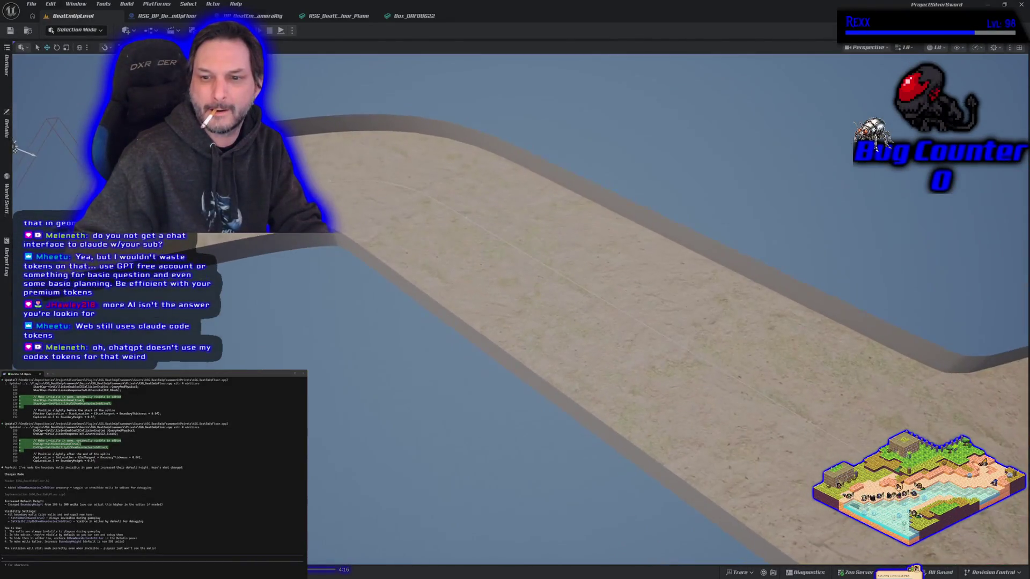
# Play-test the level, running the character forward, back and jumping on the curved floor
pyautogui.hotkey('alt', 'p')
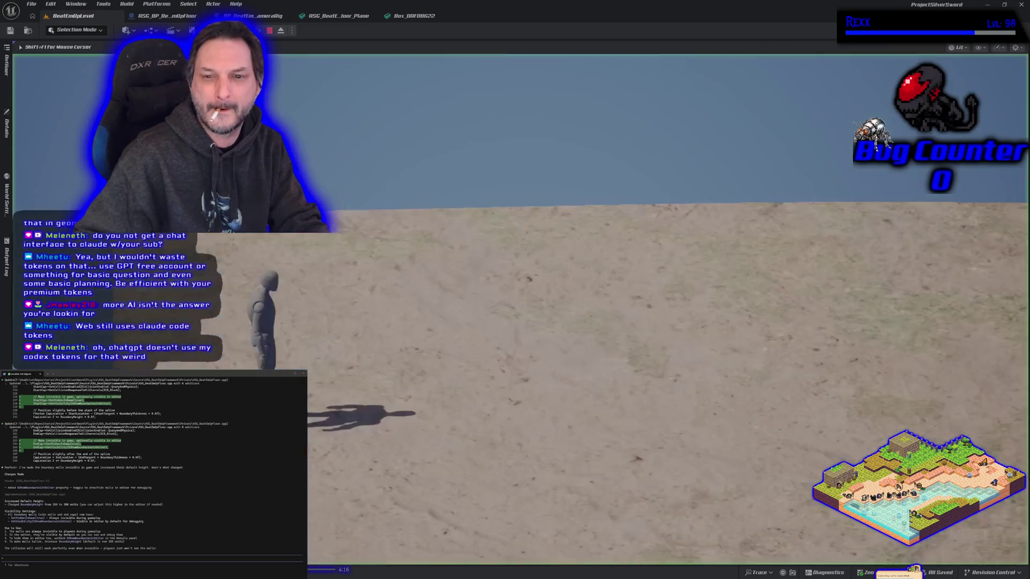
pyautogui.press('w')
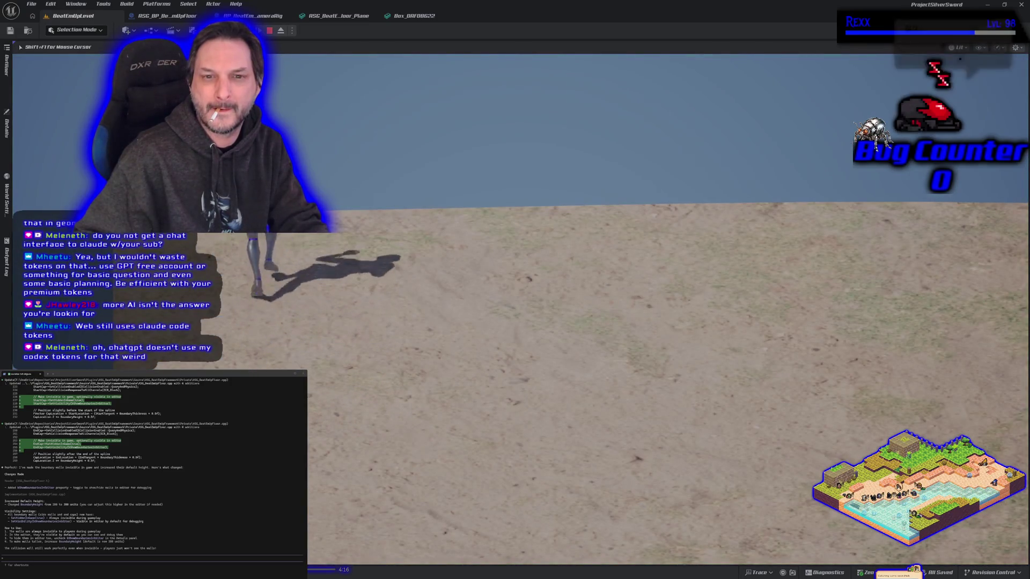
pyautogui.press('s')
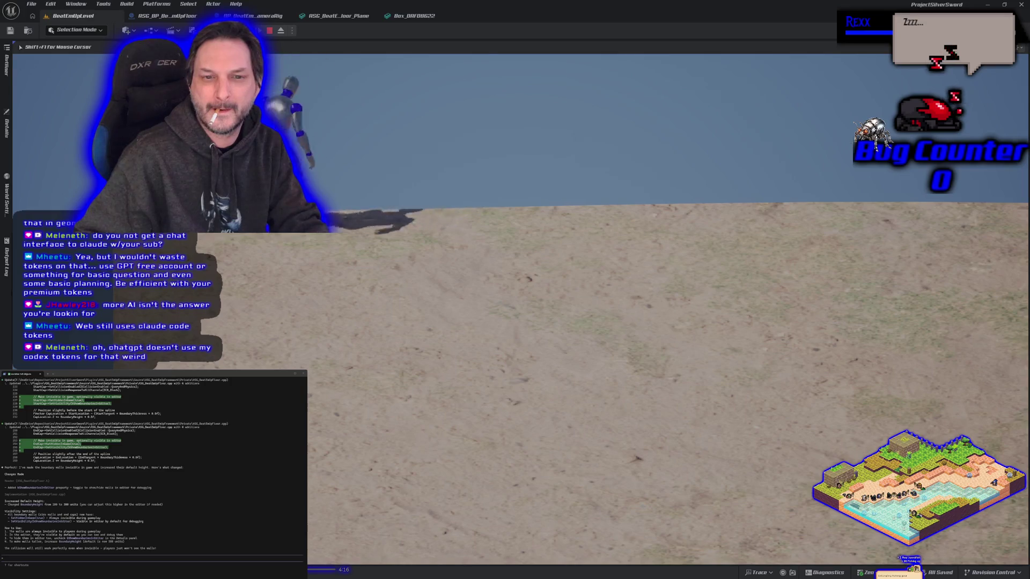
pyautogui.press('w')
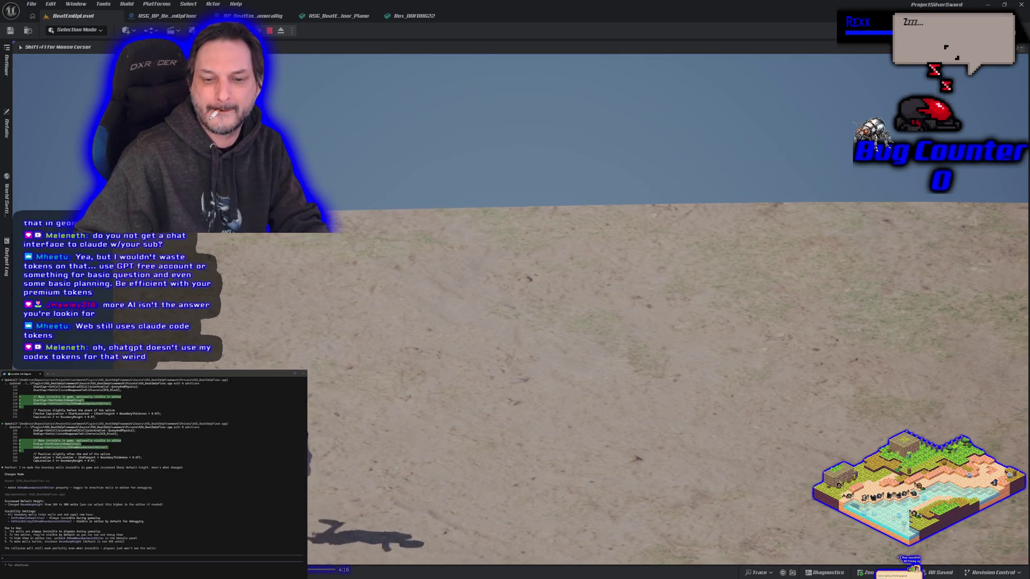
pyautogui.press('space')
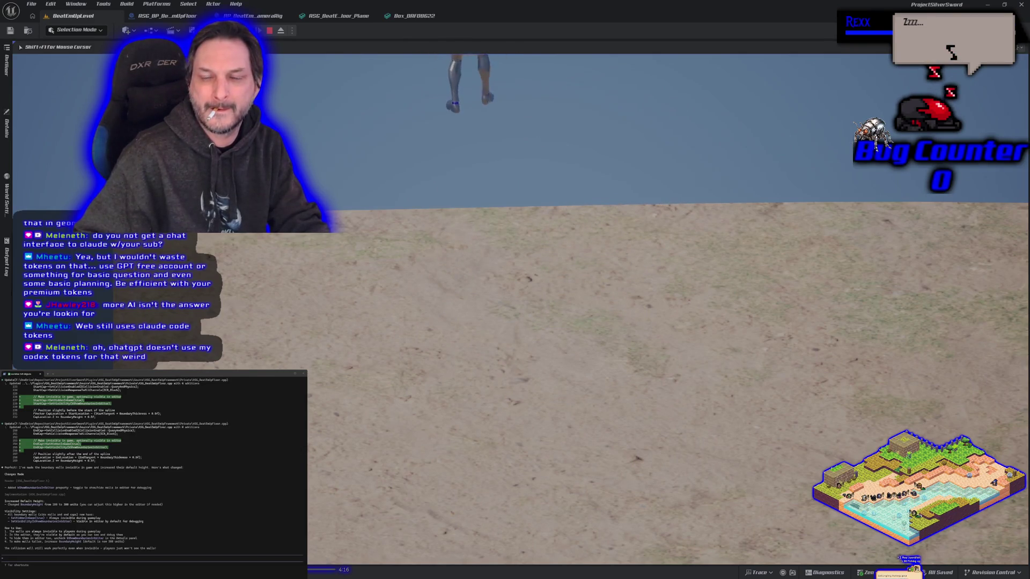
# Stop the play test, frame the floor and walls, and open ASG_BP_BeatEmUpFloor
pyautogui.press('Escape')
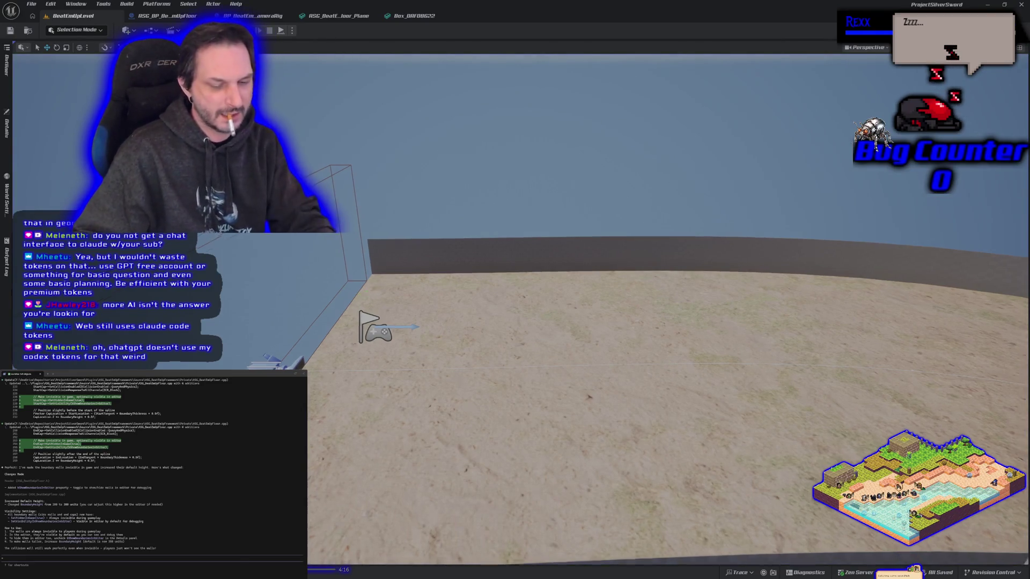
pyautogui.press('f')
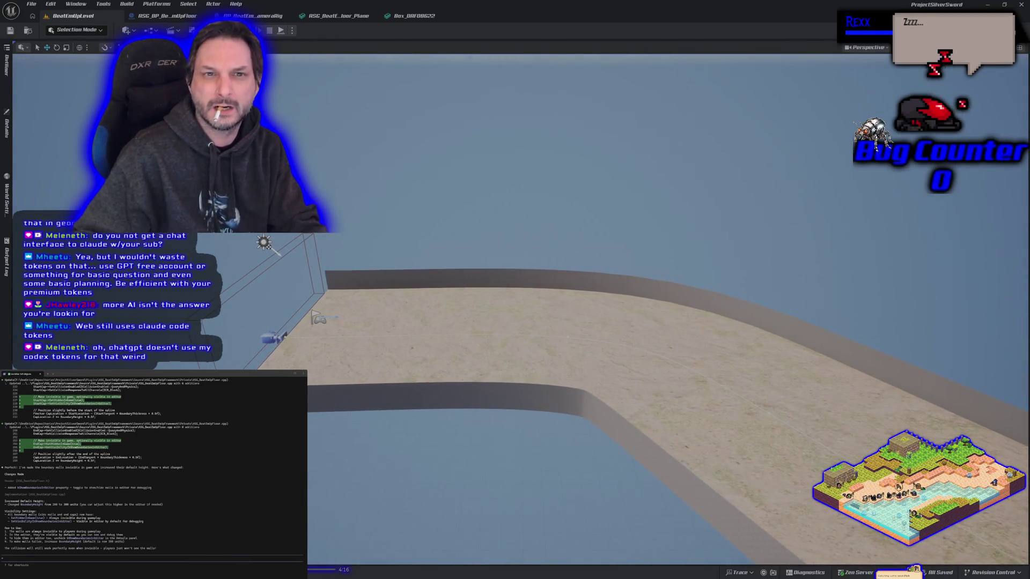
pyautogui.click(145, 16)
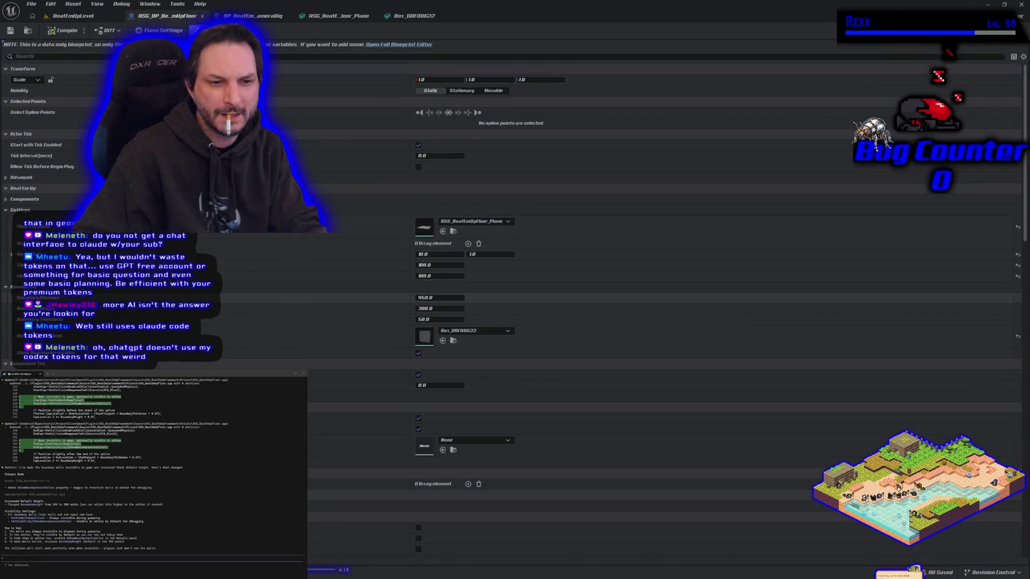
# Raise Boundary Height from 300 to 500, check the taller walls in the level, and close the blueprint
pyautogui.click(421, 307)
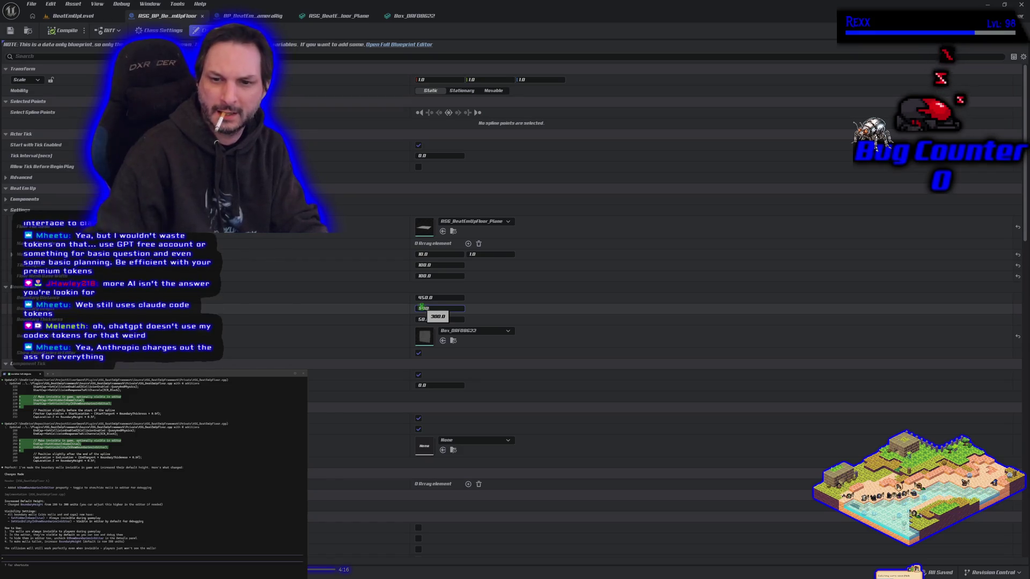
pyautogui.write('500')
pyautogui.press('Return')
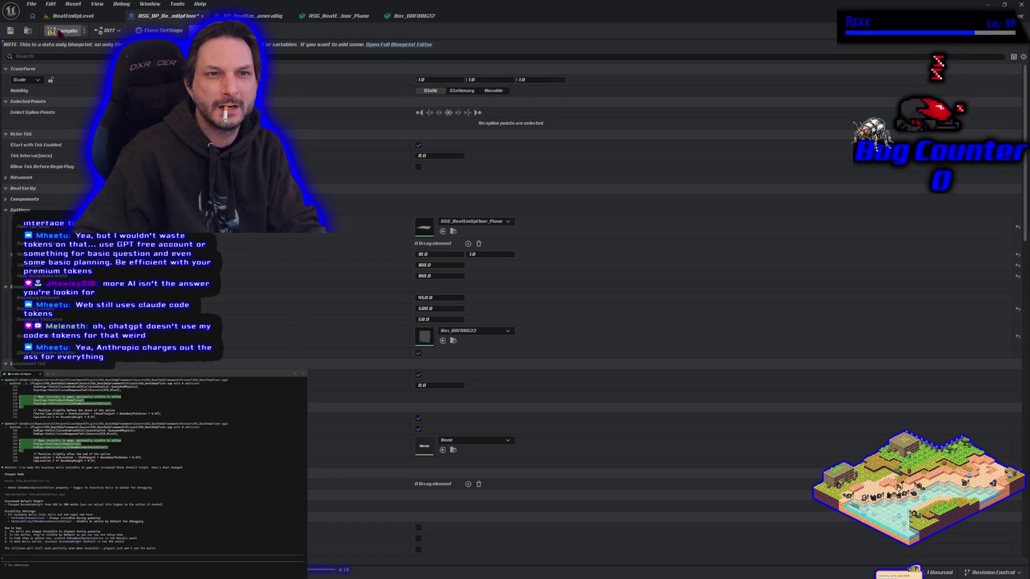
pyautogui.click(71, 17)
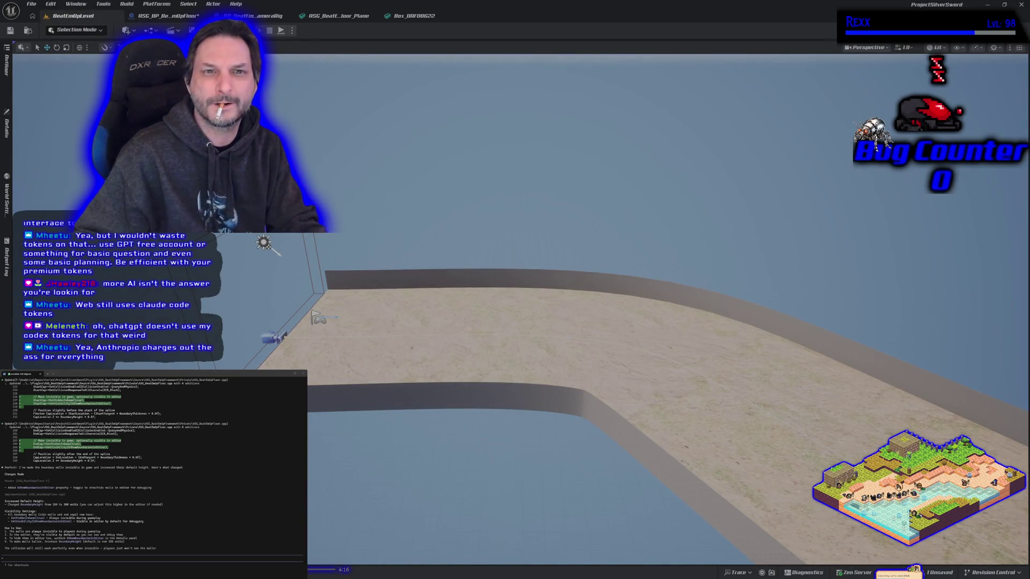
pyautogui.moveTo(515, 322); pyautogui.dragTo(280, 68)
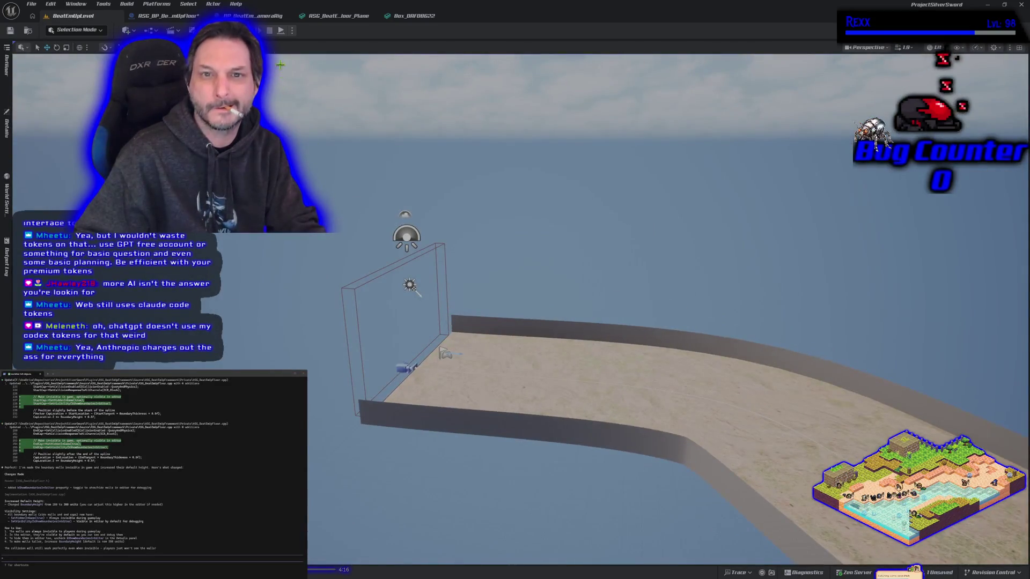
pyautogui.click(183, 16)
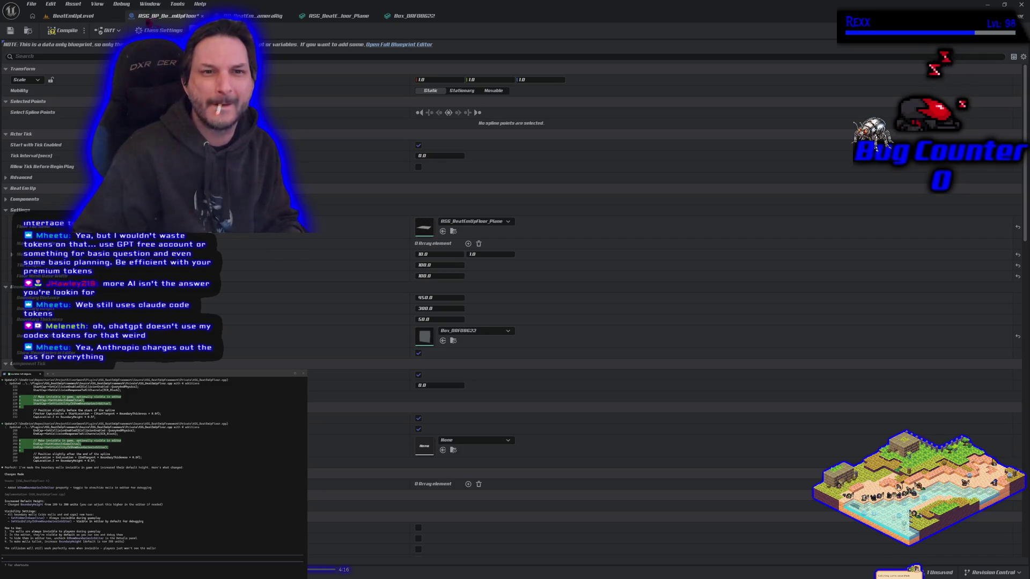
pyautogui.click(203, 16)
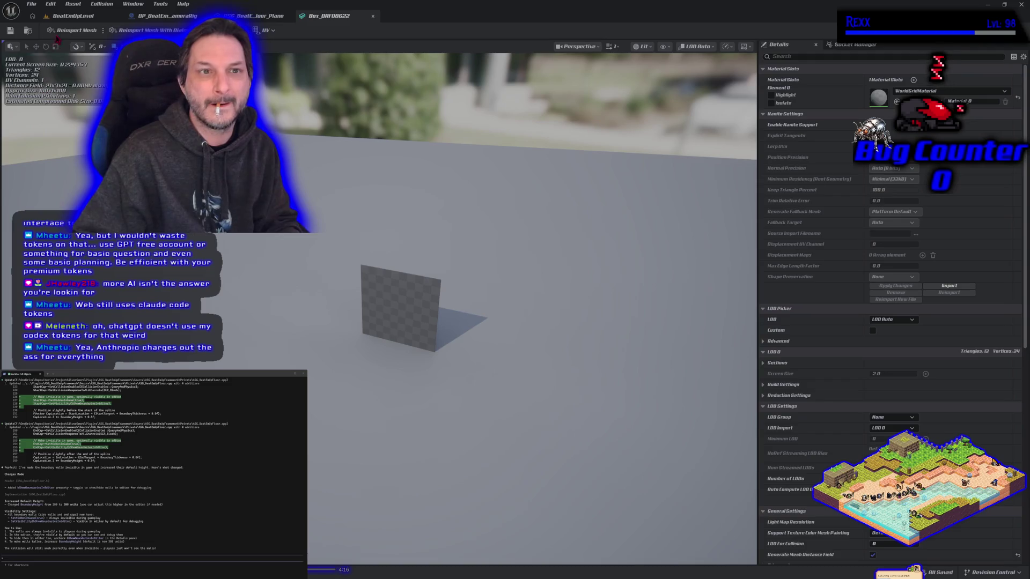
# Switch to the BeatEmUpLevel tab to view the walls along the curved floor
pyautogui.click(70, 16)
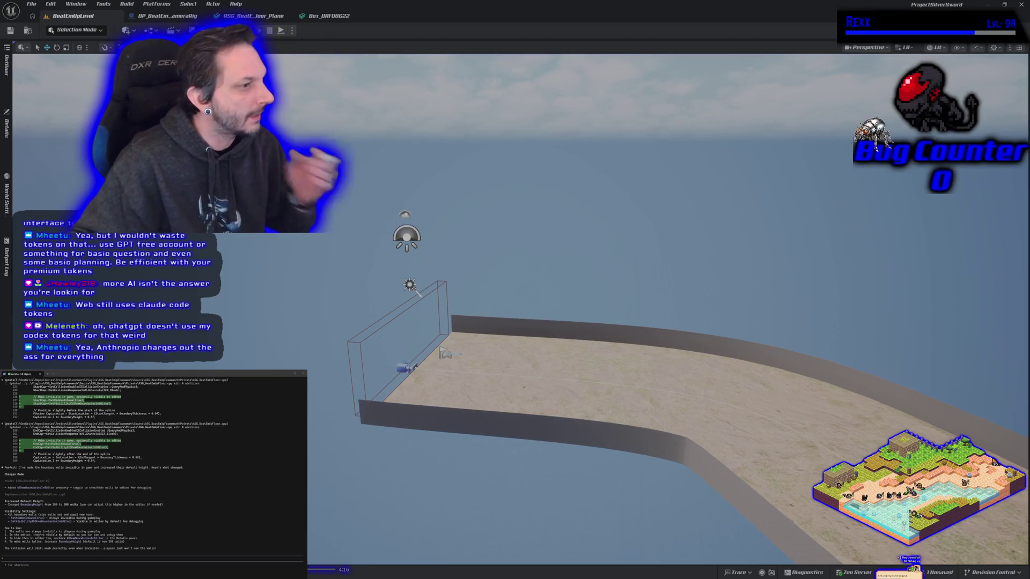
# Fly the viewport forward along the track to look down on its curved end
pyautogui.press('w')
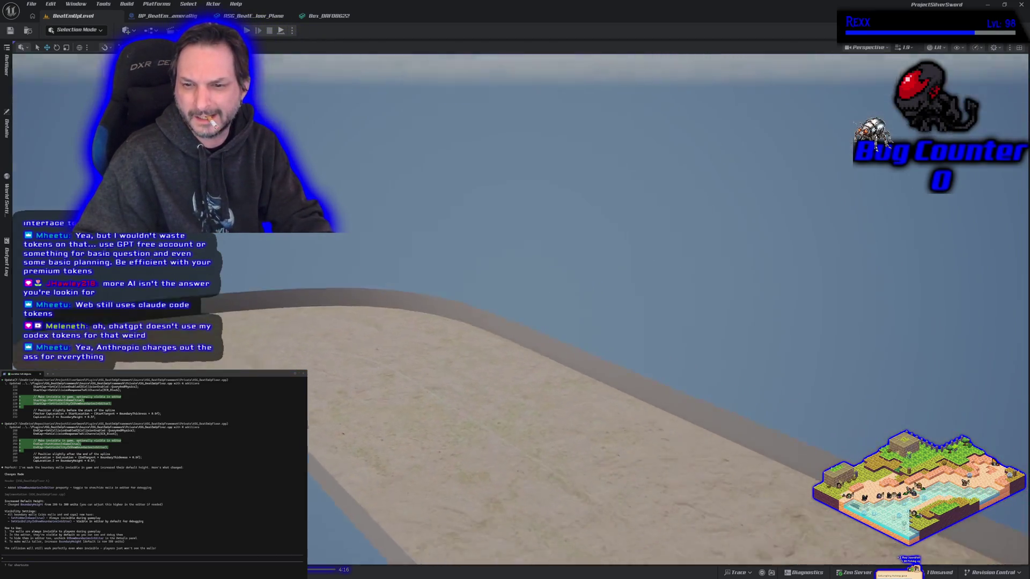
pyautogui.press('w')
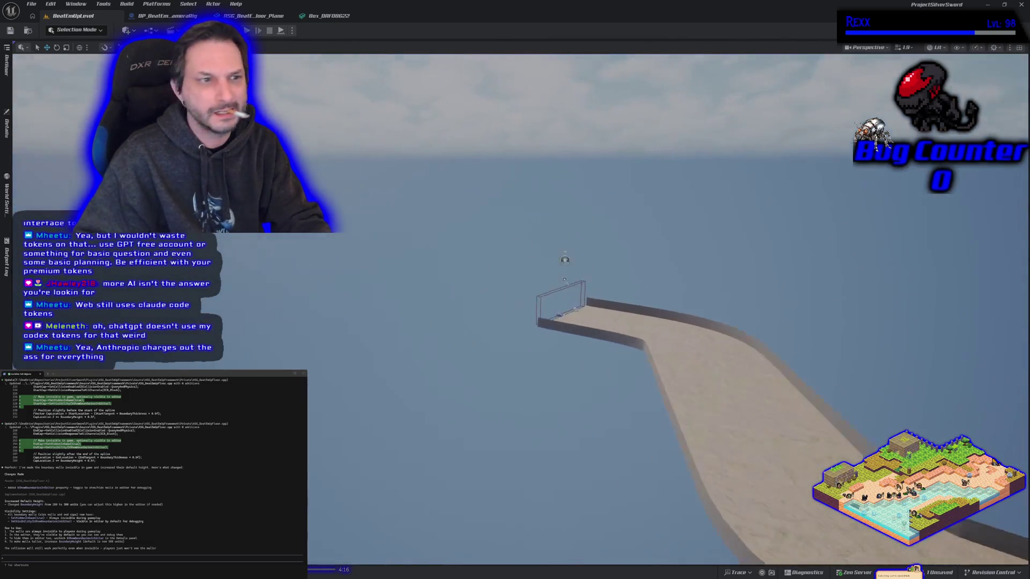
pyautogui.press('w')
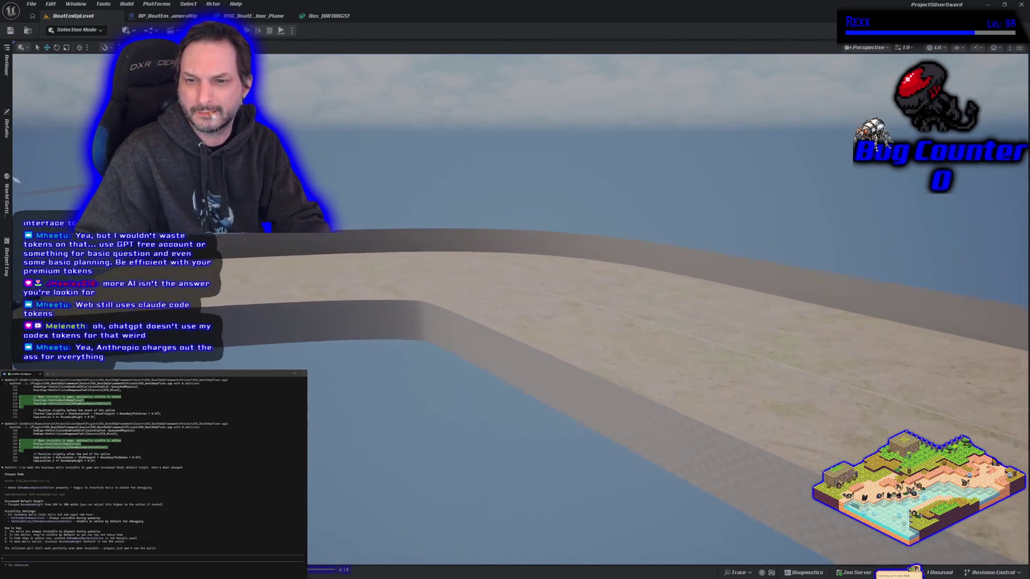
pyautogui.press('w')
pyautogui.press('w')
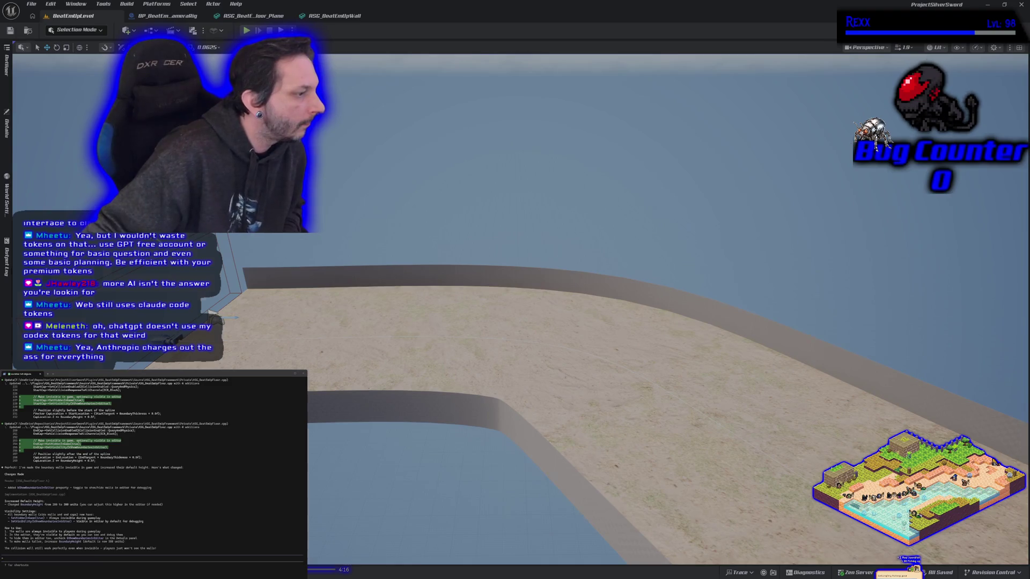
# Compare the ASG_BeatEmUpWall mesh preview with the level path, then open the Content Drawer
pyautogui.click(334, 16)
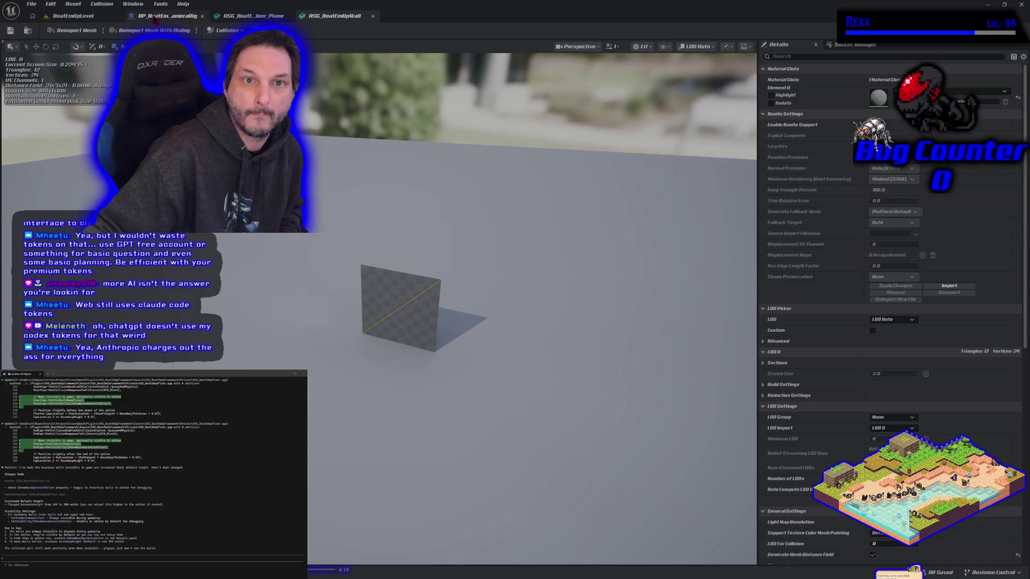
pyautogui.click(88, 18)
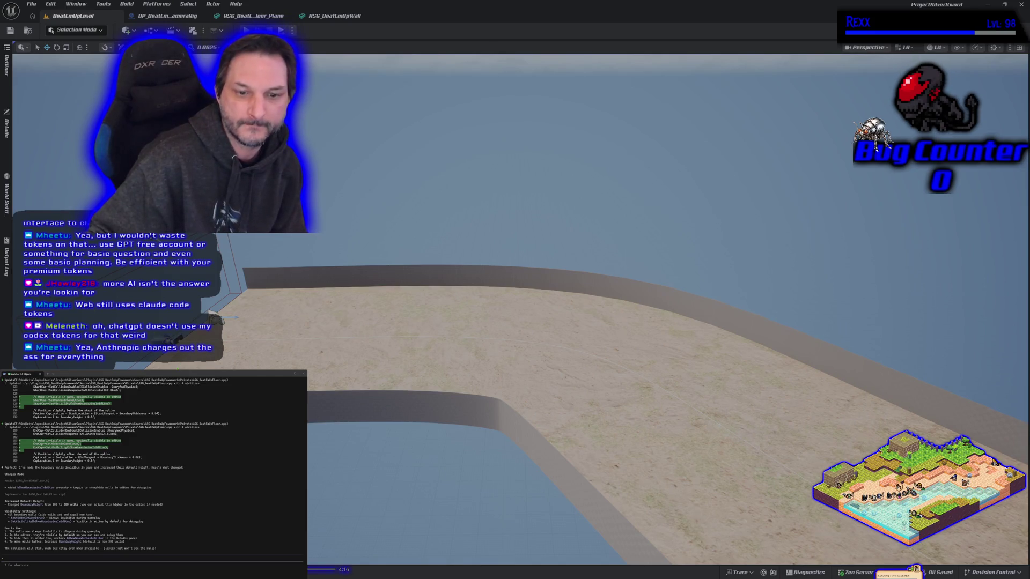
pyautogui.moveTo(213, 313)
pyautogui.mouseDown()
pyautogui.moveTo(253, 325)
pyautogui.moveTo(266, 295)
pyautogui.moveTo(266, 304)
pyautogui.mouseUp()
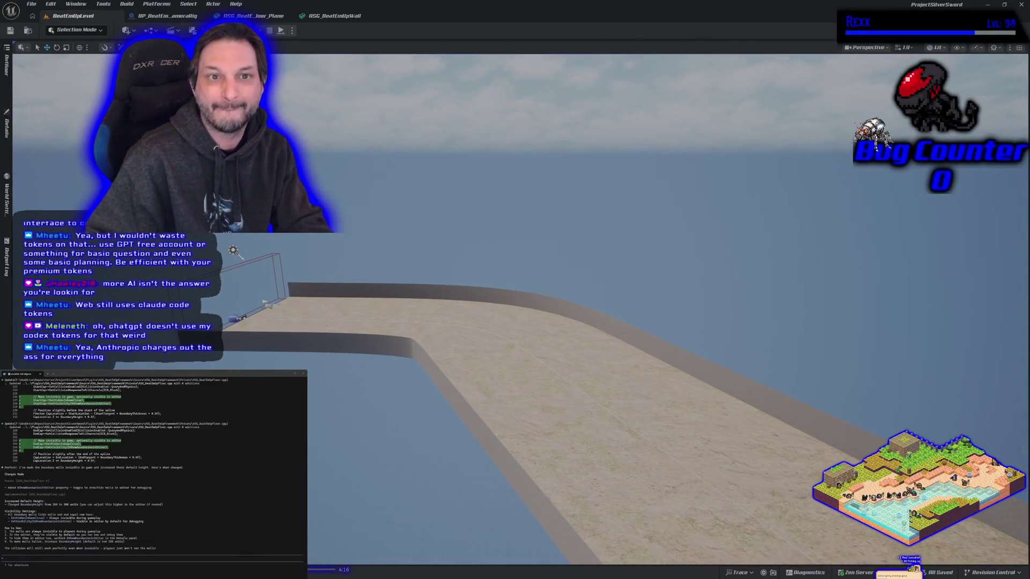
pyautogui.click(335, 16)
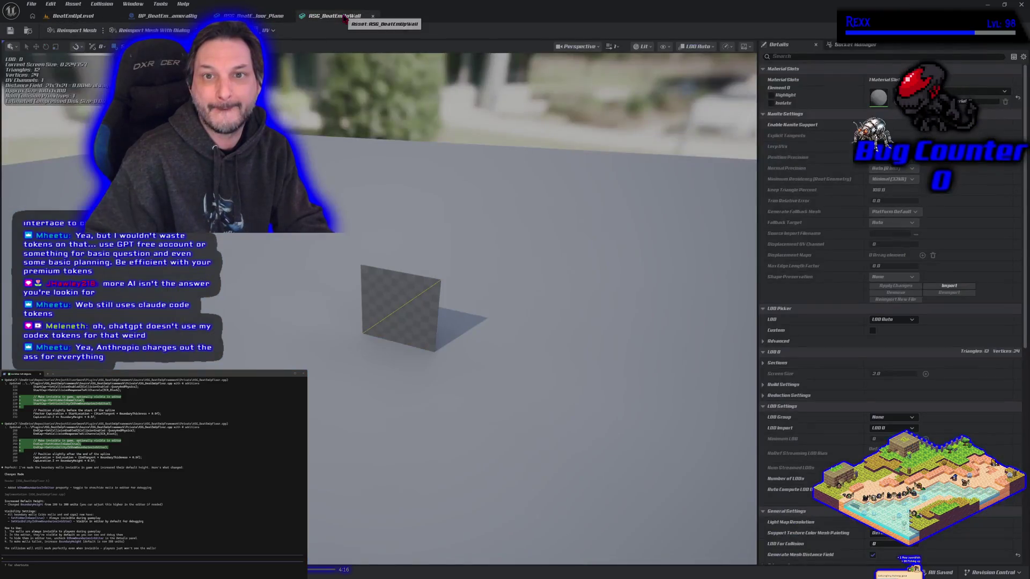
pyautogui.moveTo(417, 327)
pyautogui.mouseDown()
pyautogui.moveTo(378, 333)
pyautogui.moveTo(418, 327)
pyautogui.mouseUp()
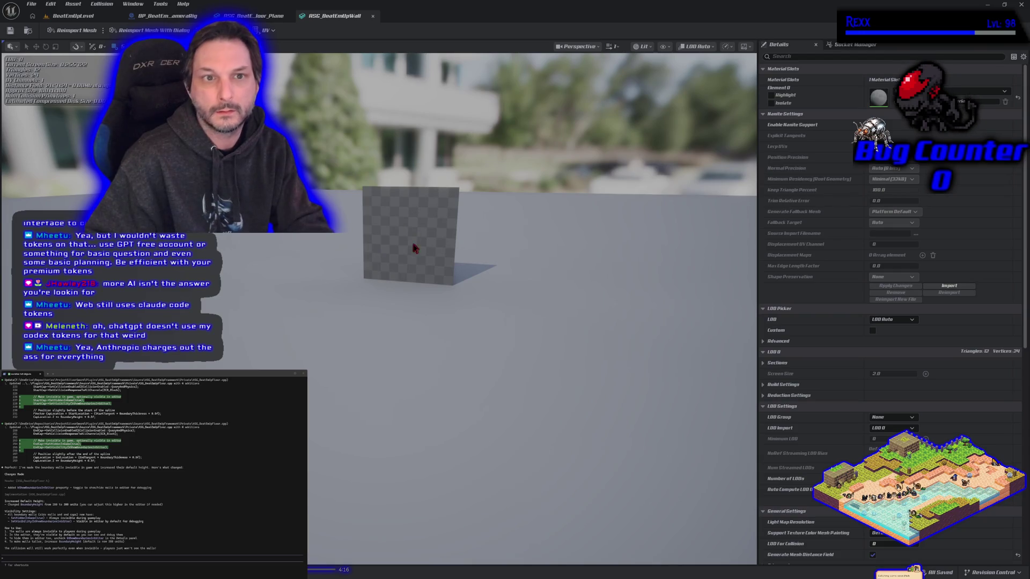
pyautogui.moveTo(414, 246); pyautogui.dragTo(413, 268)
pyautogui.click(90, 17)
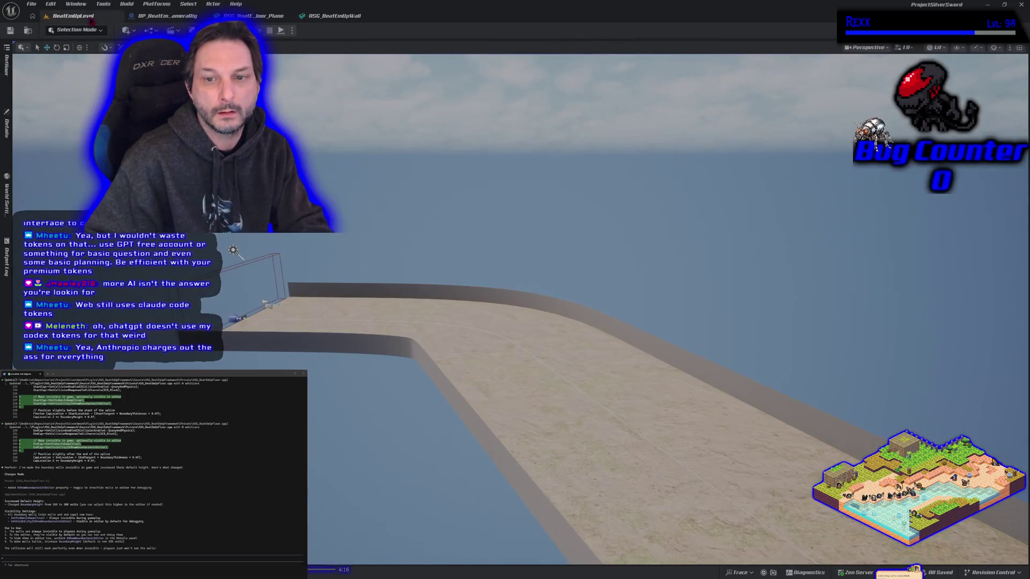
pyautogui.hotkey('ctrl', 'space')
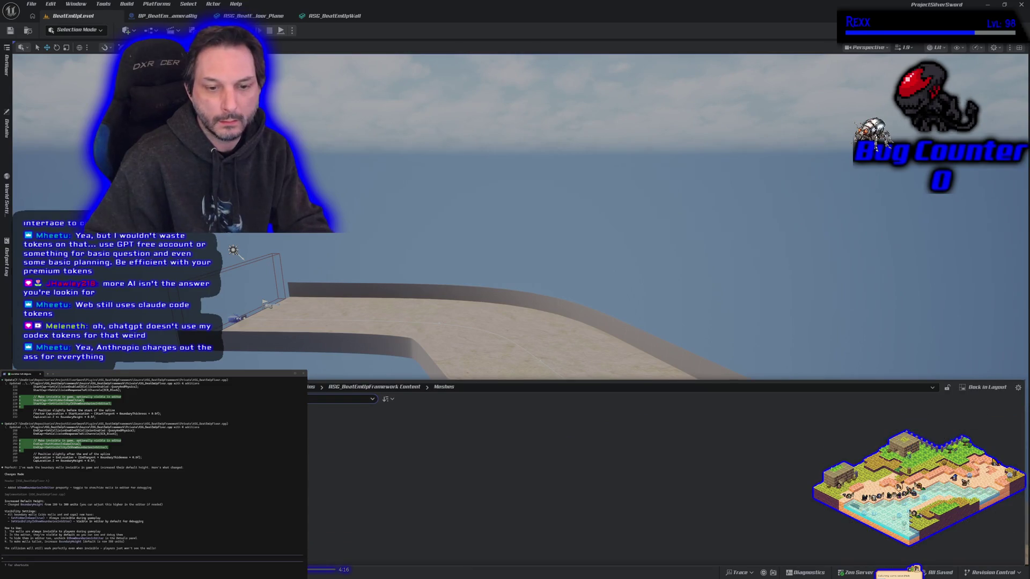
# Place the wall plane mesh in the level and switch to Modeling Mode's transform tools
pyautogui.moveTo(333, 429)
pyautogui.mouseDown()
pyautogui.moveTo(300, 322)
pyautogui.moveTo(322, 241)
pyautogui.moveTo(351, 192)
pyautogui.mouseUp()
pyautogui.click(77, 30)
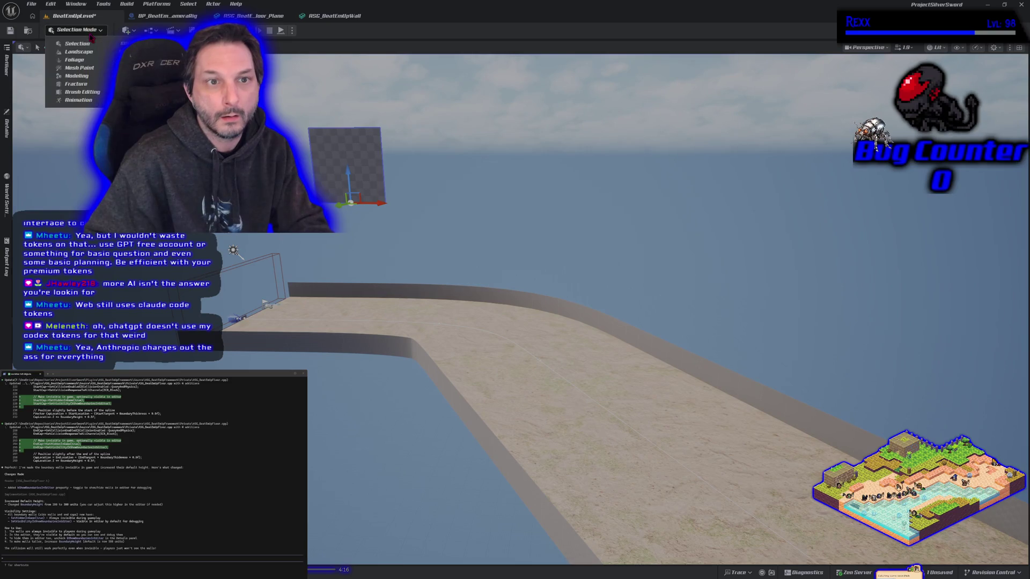
pyautogui.click(76, 75)
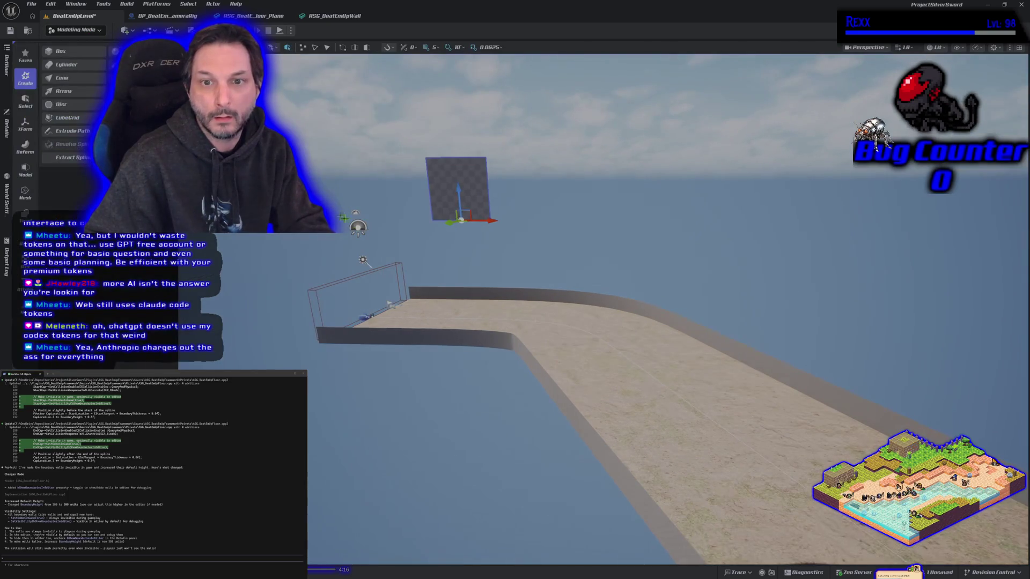
pyautogui.click(27, 124)
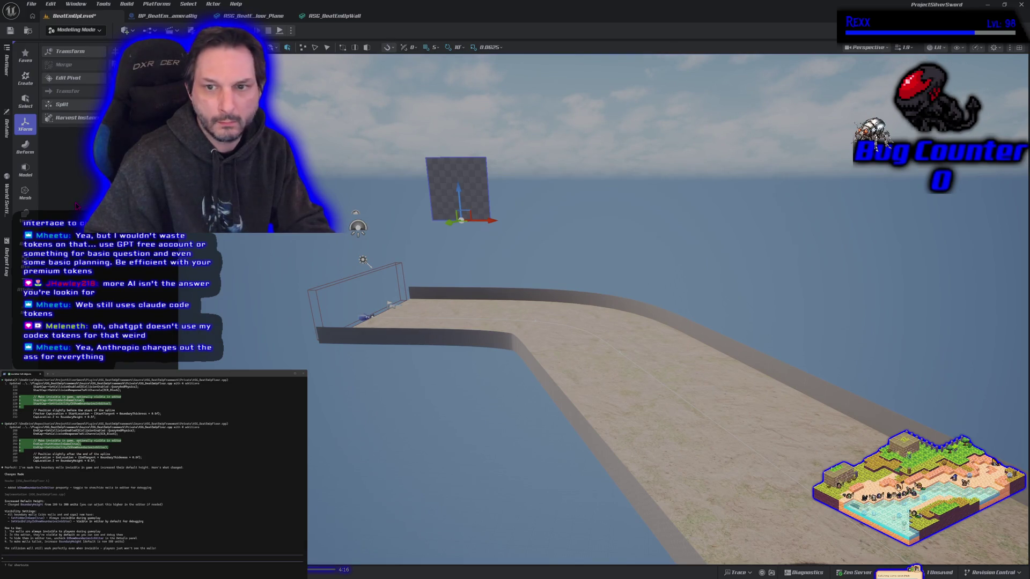
# Stretch the wall plane taller along Z with the transform gizmo
pyautogui.press('e')
pyautogui.press('w')
pyautogui.press('q')
pyautogui.press('e')
pyautogui.press('w')
pyautogui.moveTo(456, 193); pyautogui.dragTo(456, 176)
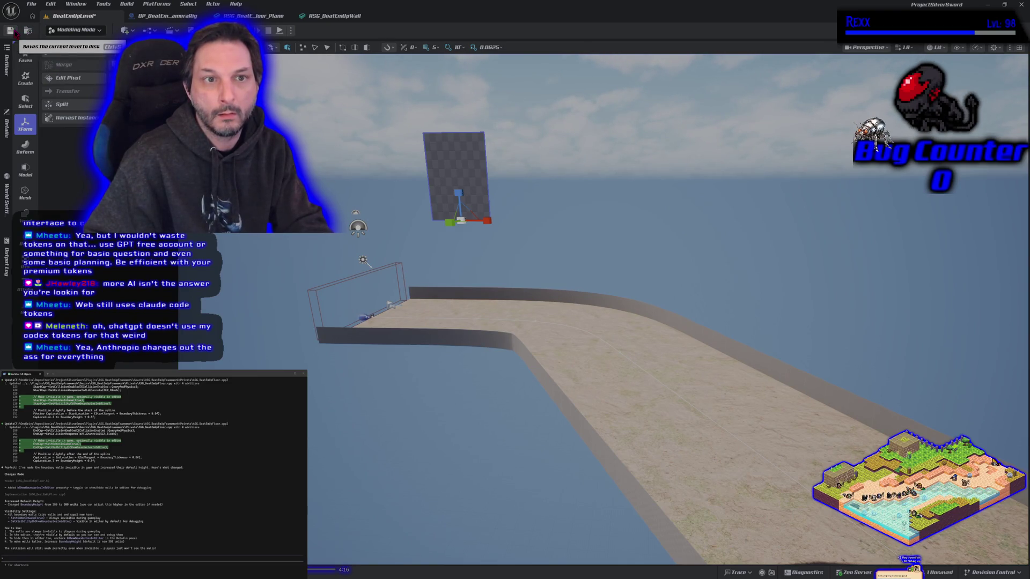
pyautogui.click(73, 31)
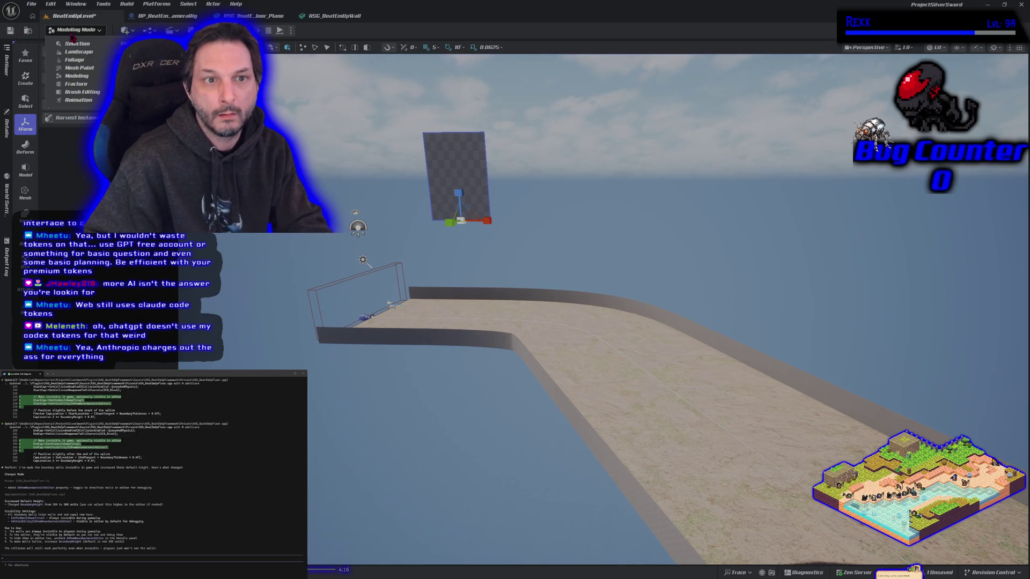
pyautogui.rightClick(454, 177)
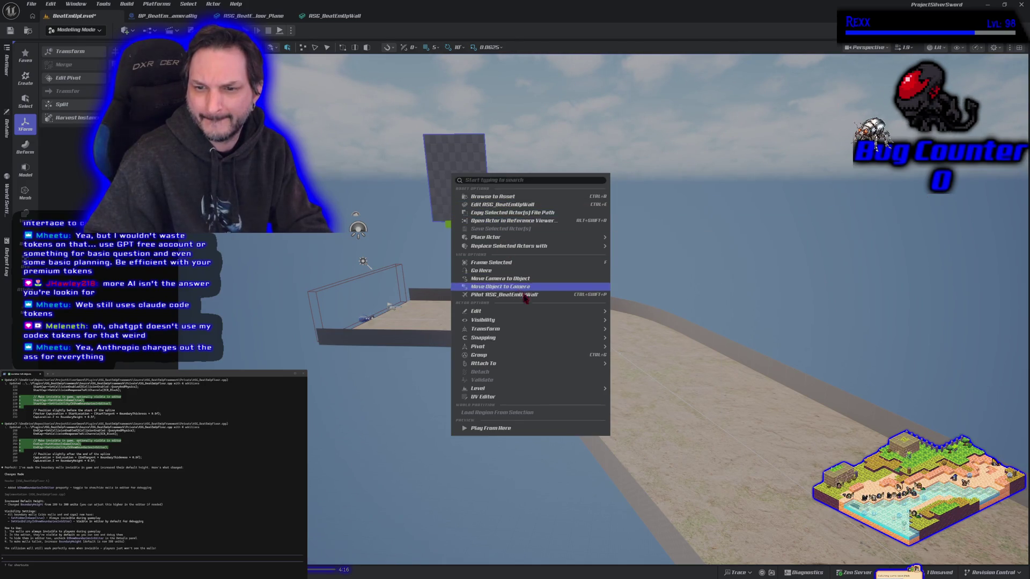
# Dismiss the wall's context menu and focus the viewport on the stretched RSG_BeatEmUpWall plane
pyautogui.moveTo(531, 347)
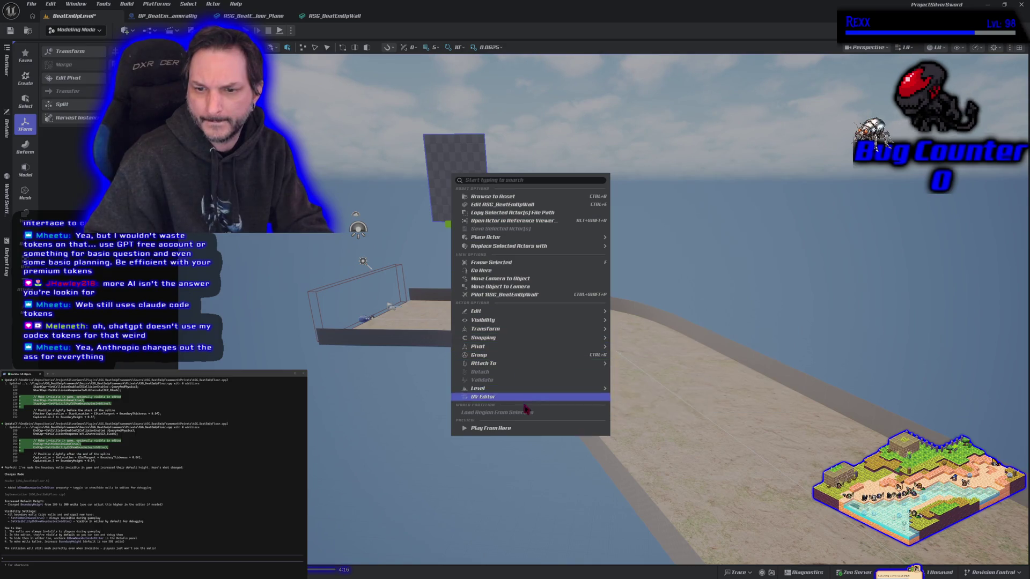
pyautogui.moveTo(515, 311)
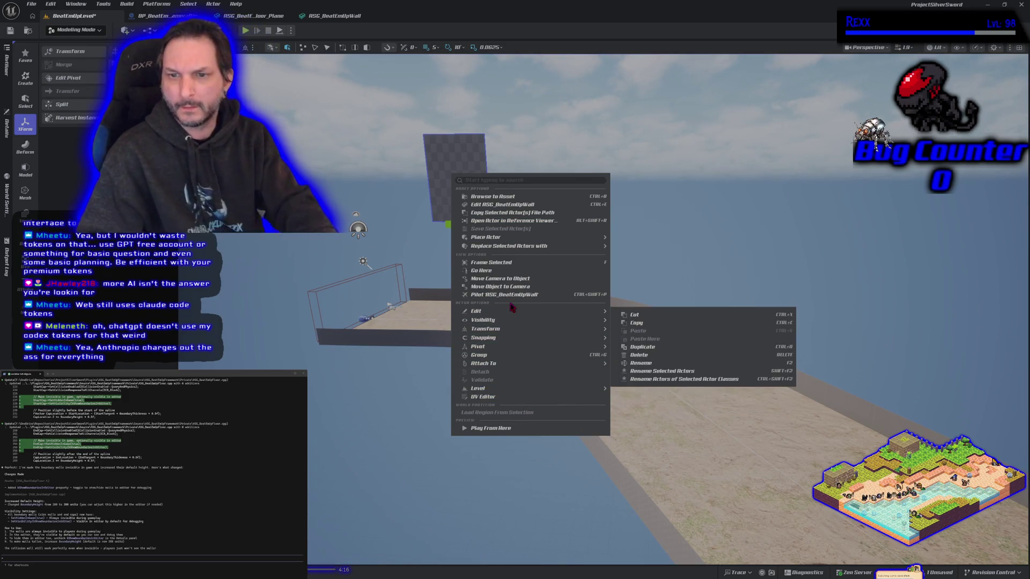
pyautogui.press('Escape')
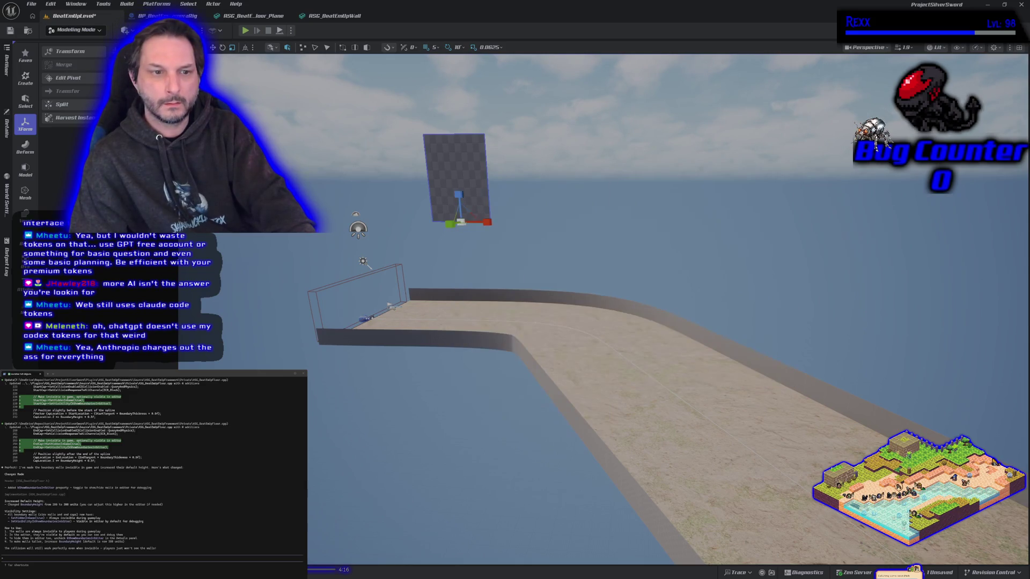
pyautogui.scroll(3, 515, 311)
pyautogui.scroll(-5, 515, 311)
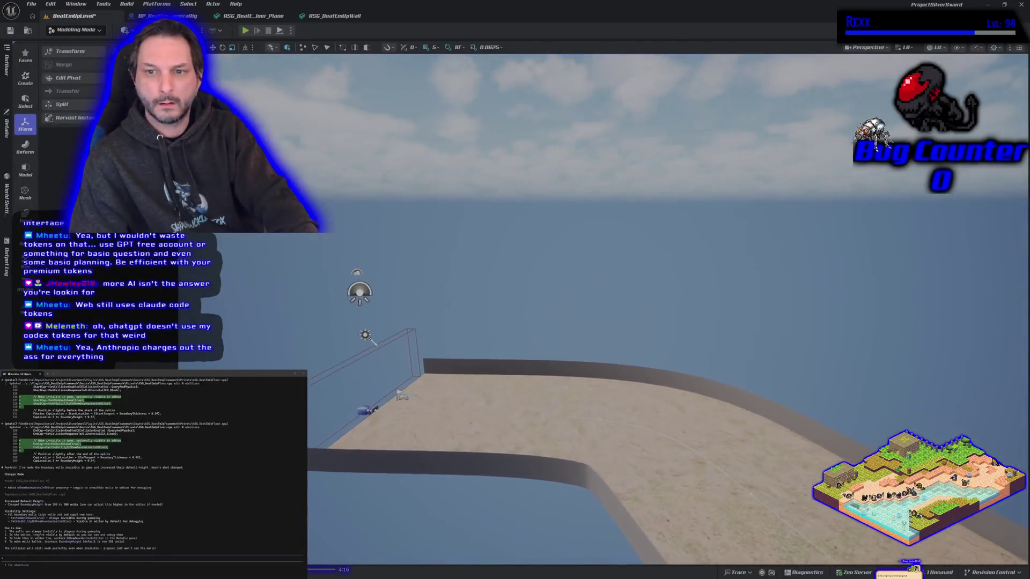
pyautogui.press('f')
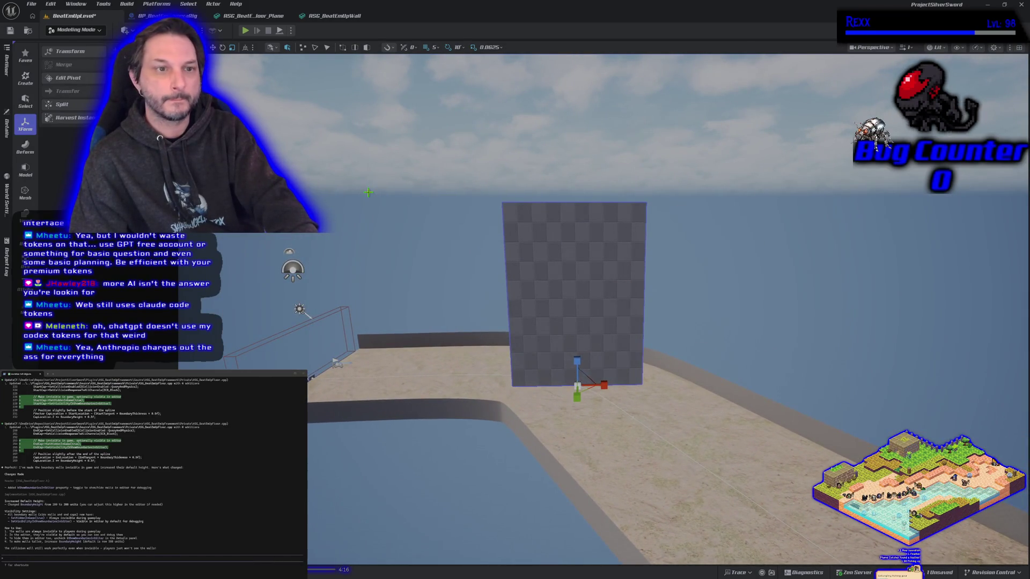
# Merge the stretched wall plane with Tools > Merge Actors, replacing the source actor
pyautogui.click(103, 4)
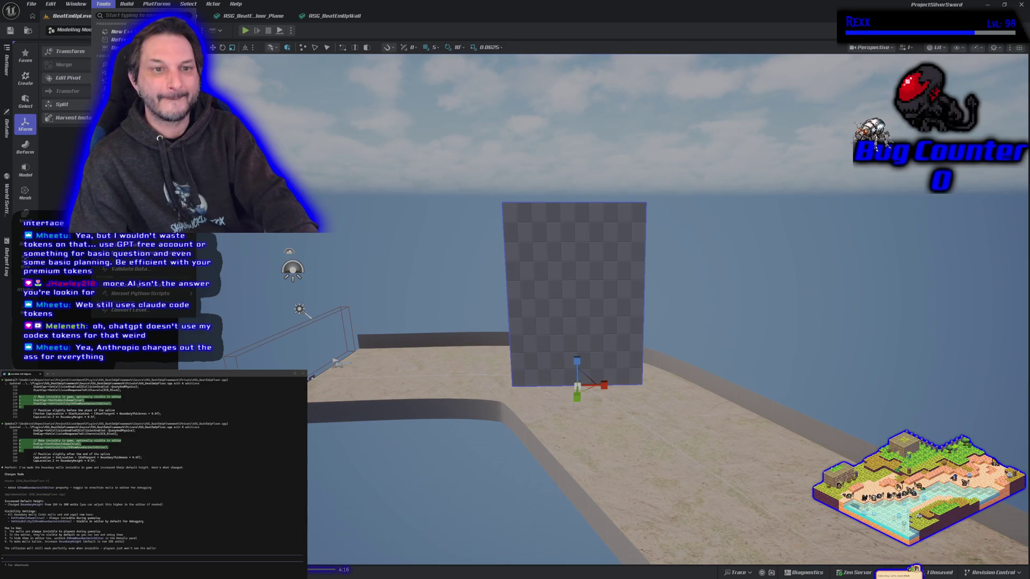
pyautogui.click(129, 107)
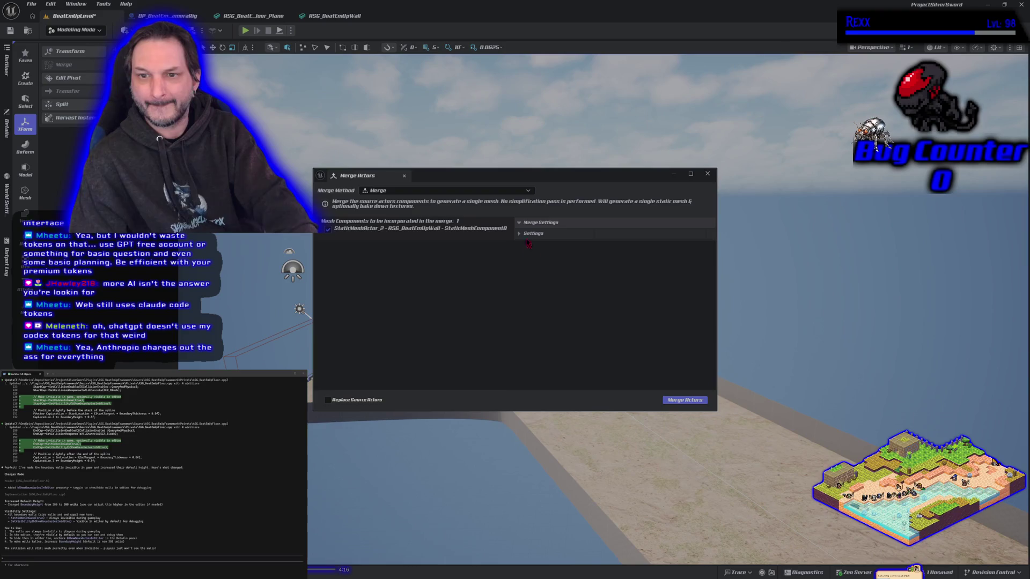
pyautogui.click(521, 234)
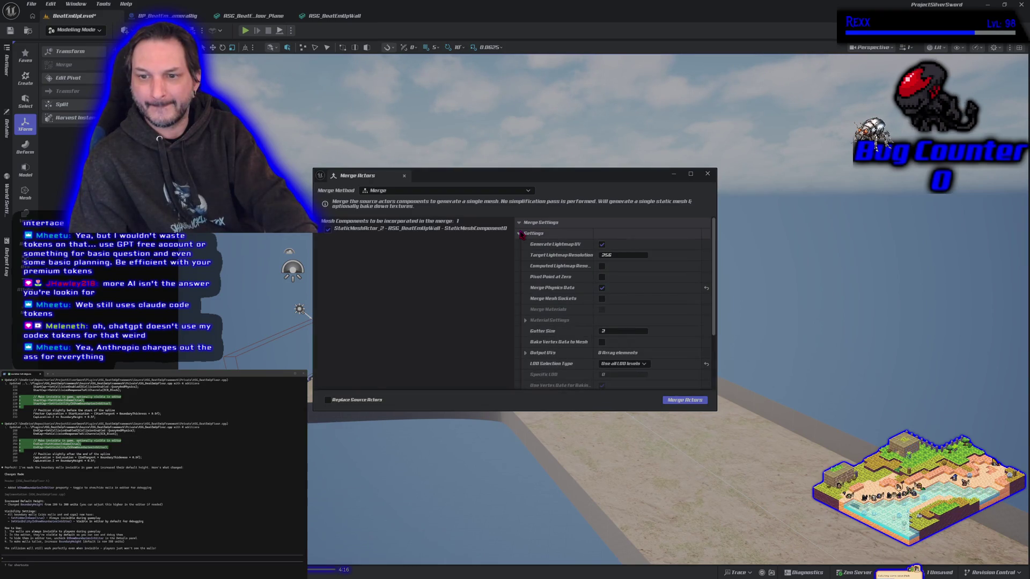
pyautogui.click(522, 234)
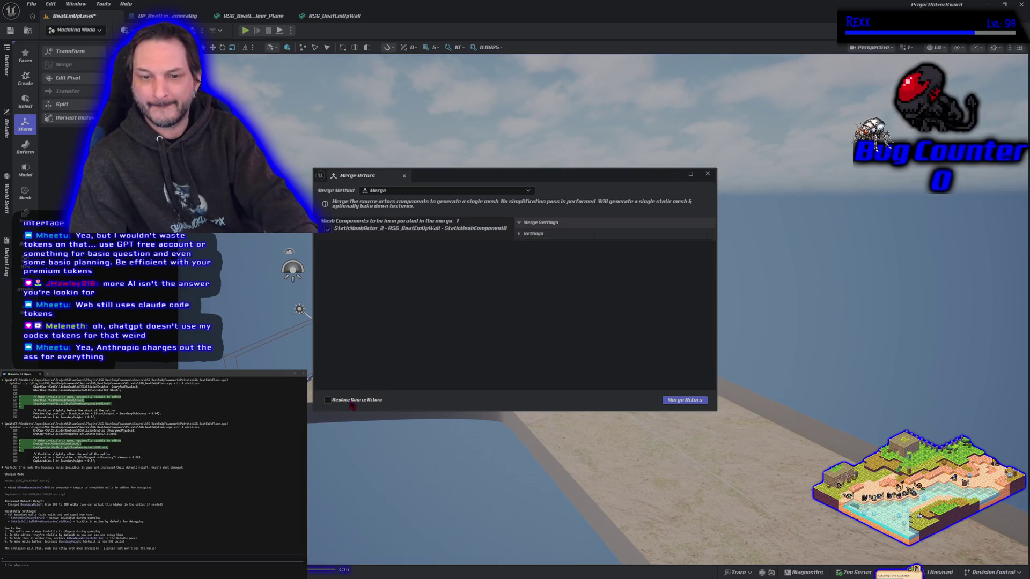
pyautogui.click(692, 402)
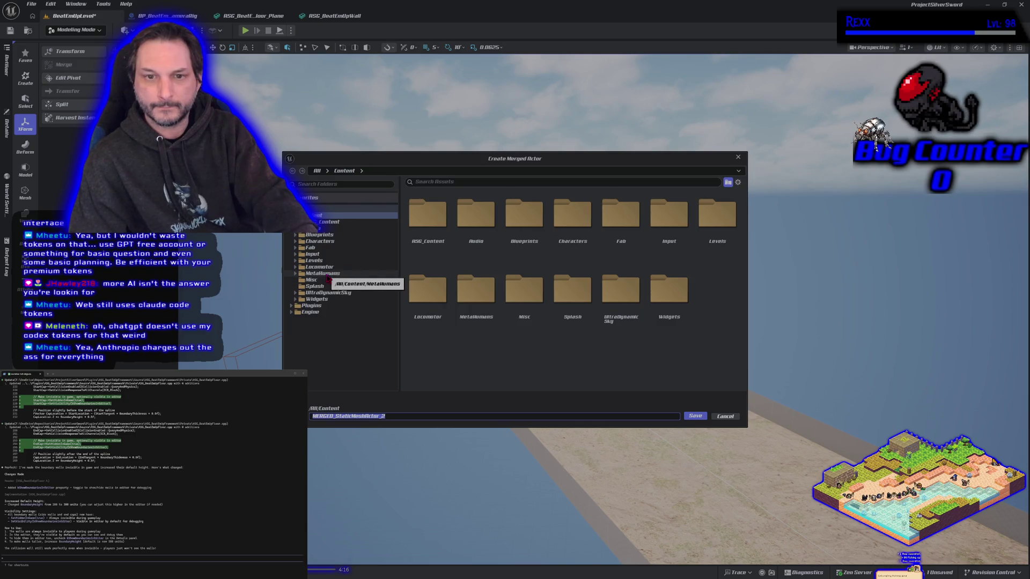
# Save the merged mesh as ASG_BeatEmUpWall2 under Plugins > ASG_BeatEmUpFramework Content > Meshes
pyautogui.click(314, 306)
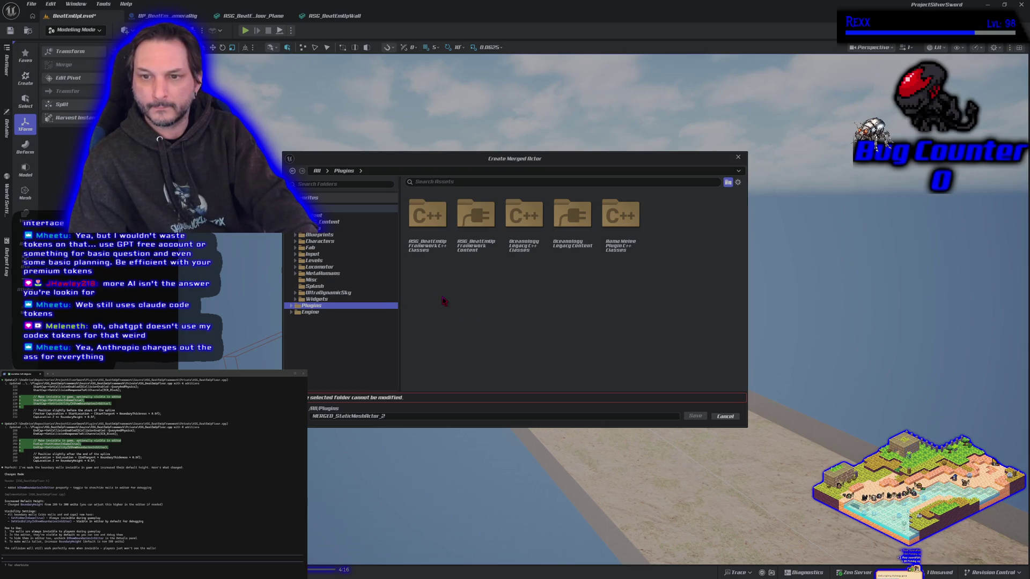
pyautogui.doubleClick(472, 253)
pyautogui.doubleClick(569, 252)
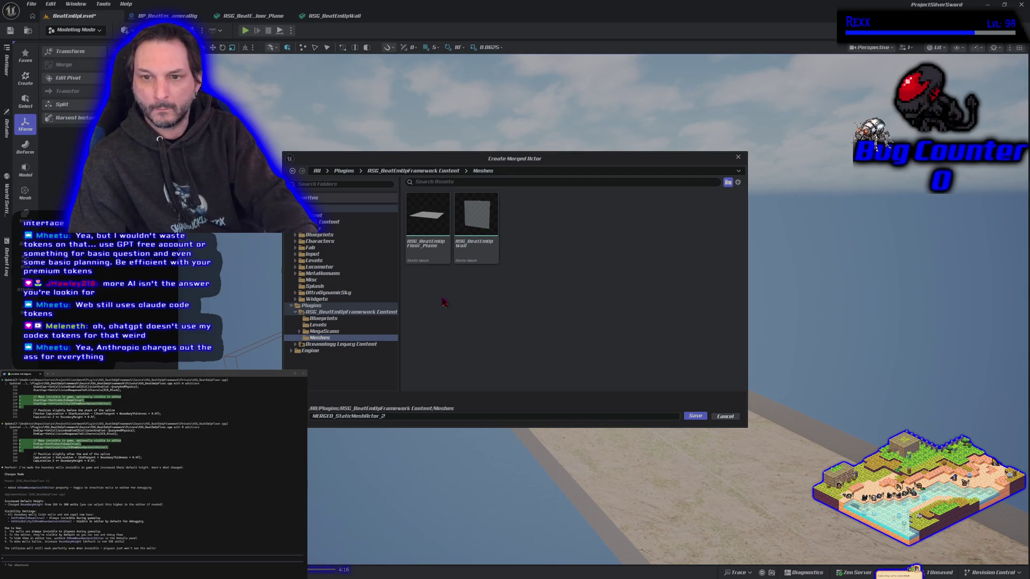
pyautogui.doubleClick(385, 416)
pyautogui.write('ASG_BeatEmUpWall2')
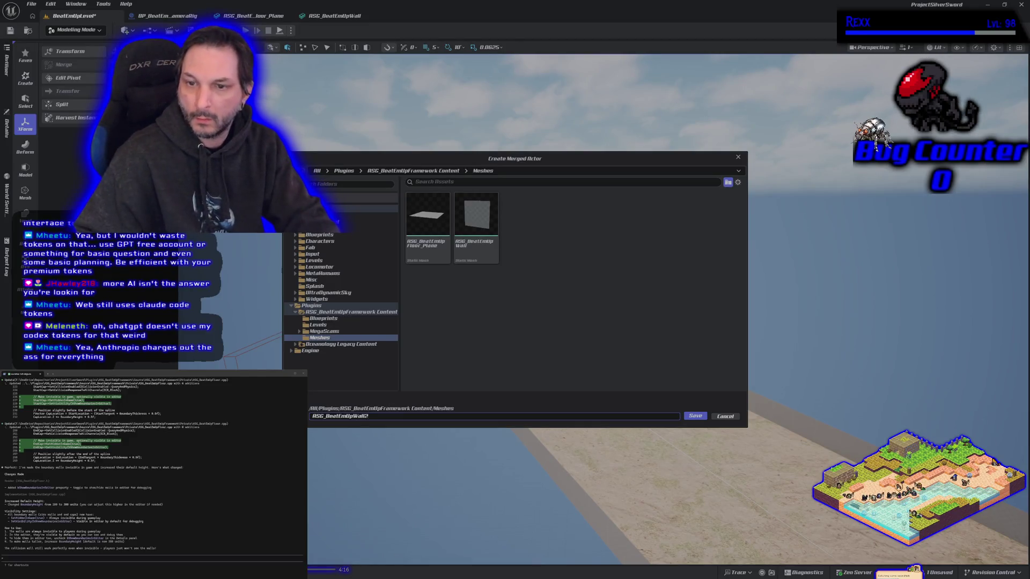
pyautogui.click(692, 418)
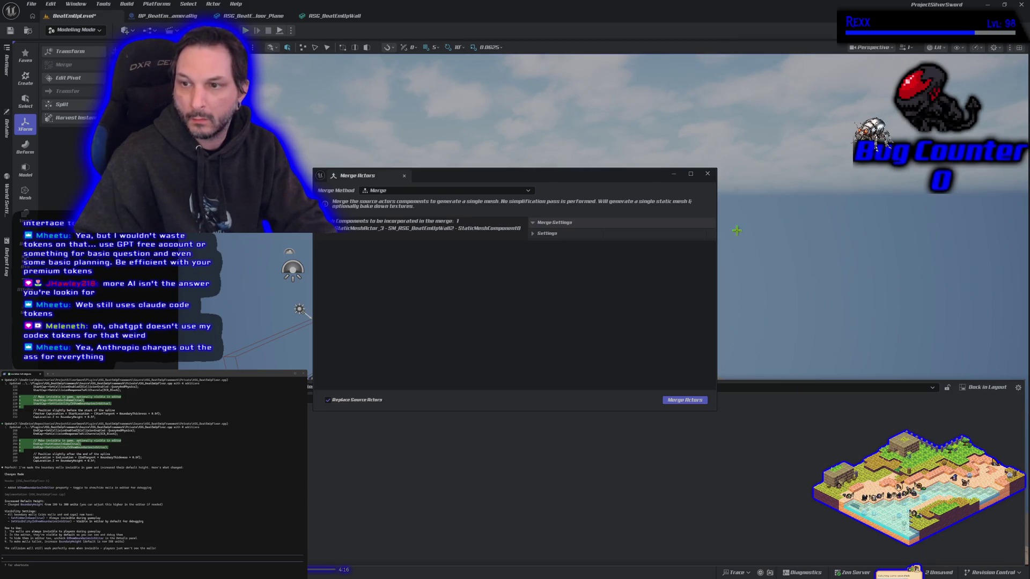
pyautogui.click(712, 176)
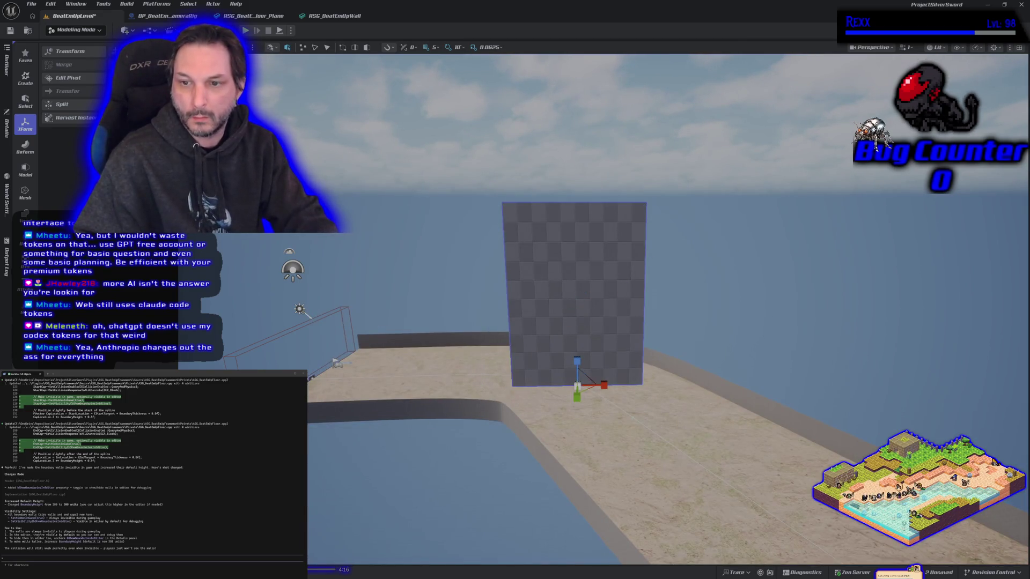
# Delete the merged wall from the level and frame the view over the floor path
pyautogui.press('Delete')
pyautogui.moveTo(454, 349); pyautogui.dragTo(329, 432)
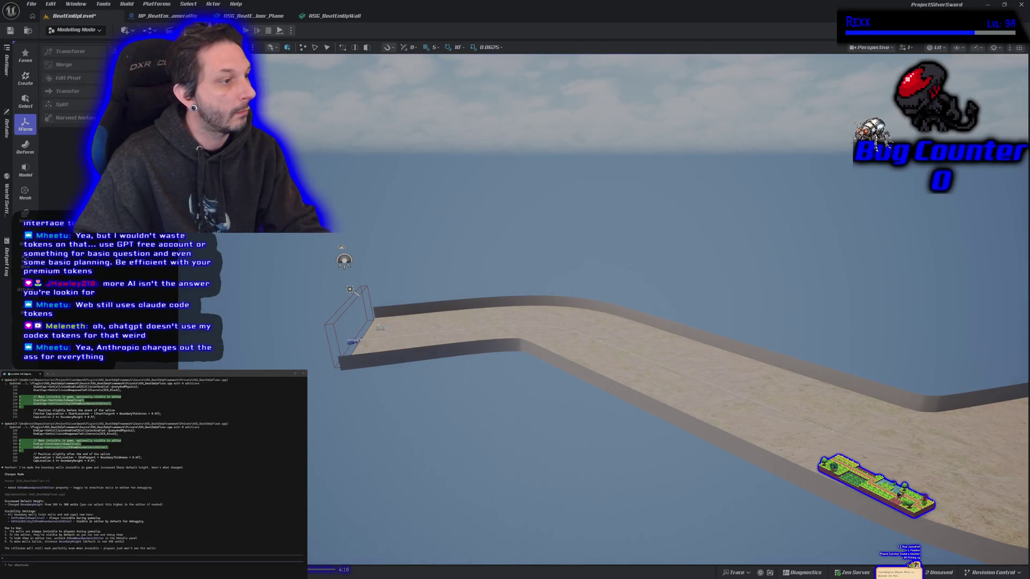
pyautogui.hotkey('ctrl', 'space')
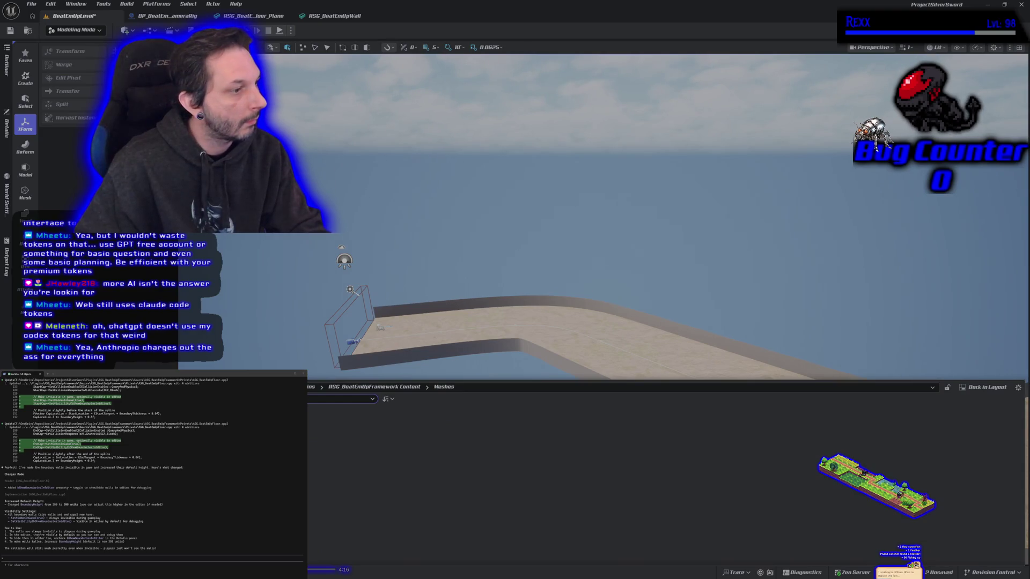
pyautogui.hotkey('ctrl', 'space')
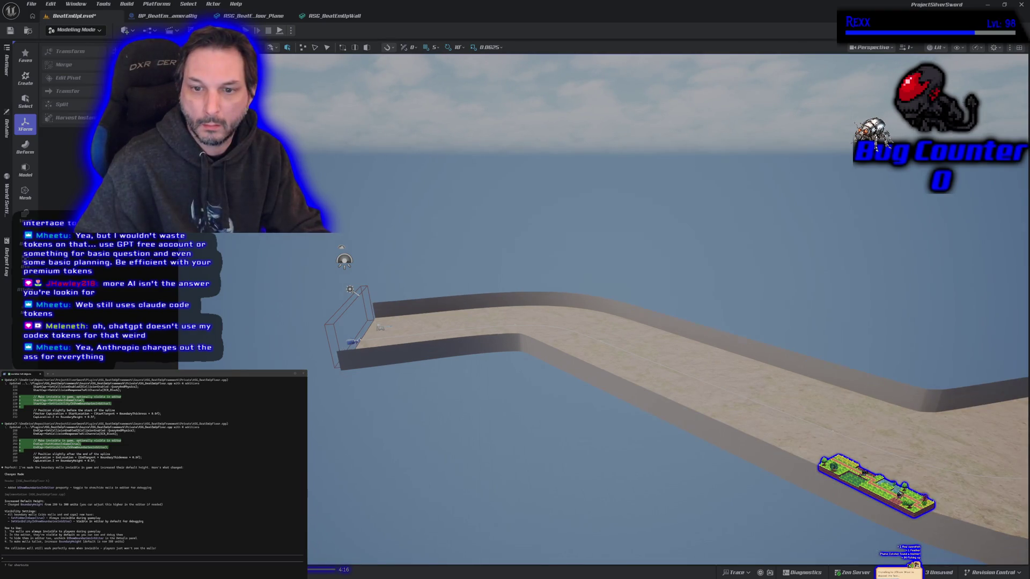
pyautogui.moveTo(375, 391); pyautogui.dragTo(339, 209)
# Start a Play-In-Editor test and run and jump the character on the floor
pyautogui.hotkey('alt', 'p')
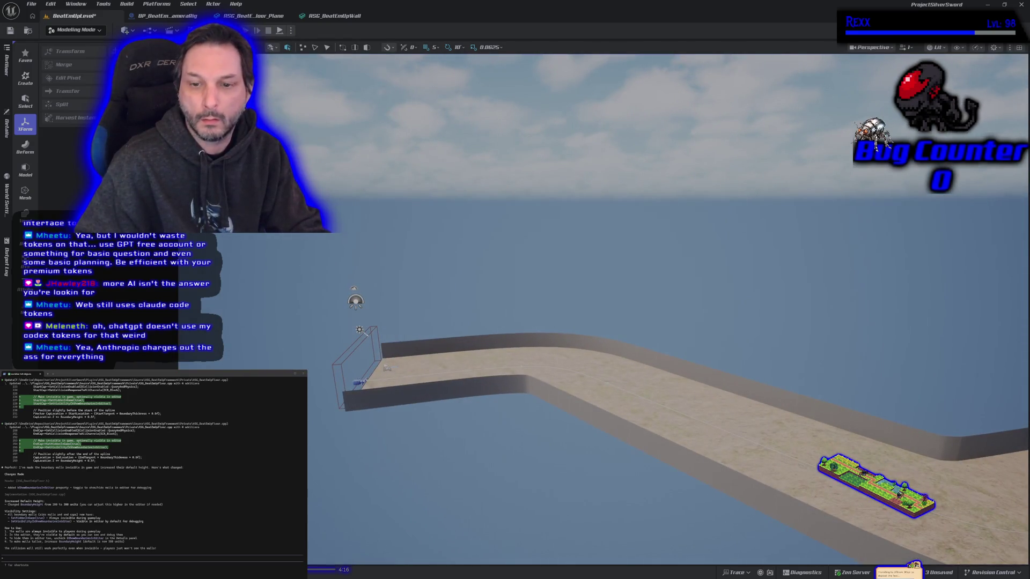
pyautogui.press('w')
pyautogui.press('space')
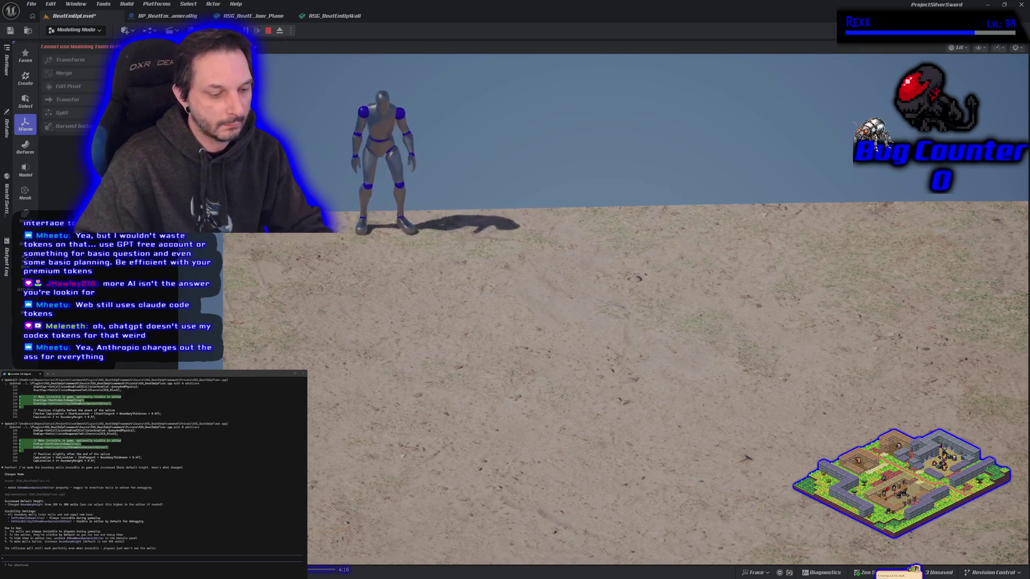
# Stop the play session and fly the view down to face the floor's boundary wall
pyautogui.press('Escape')
pyautogui.moveTo(518, 299)
pyautogui.mouseDown()
pyautogui.moveTo(515, 316)
pyautogui.moveTo(509, 300)
pyautogui.moveTo(512, 322)
pyautogui.moveTo(515, 311)
pyautogui.moveTo(475, 294)
pyautogui.moveTo(471, 333)
pyautogui.mouseUp()
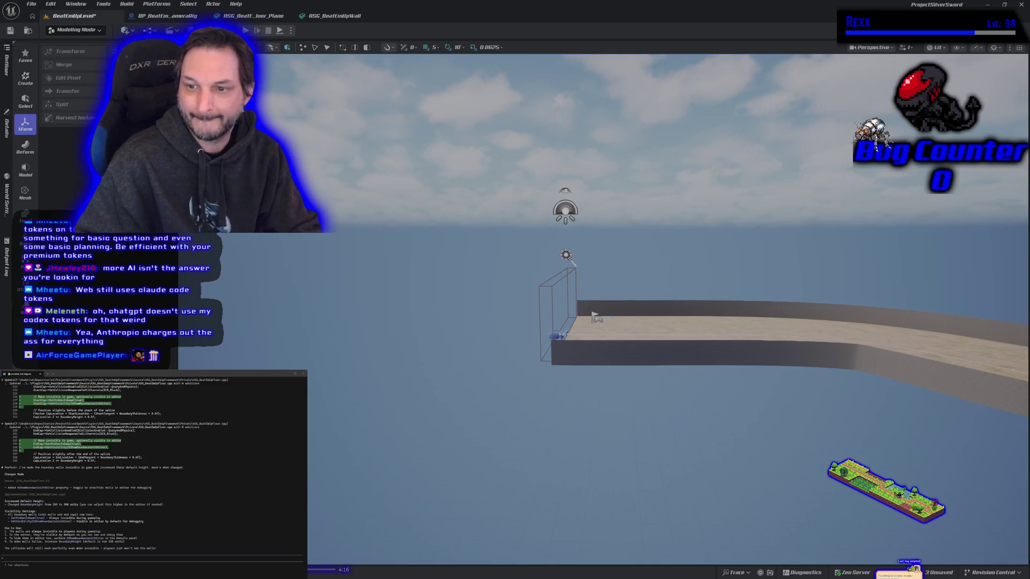
# Delete the old wall mesh asset from the Meshes folder and drag a new plane into the level
pyautogui.hotkey('ctrl', 'space')
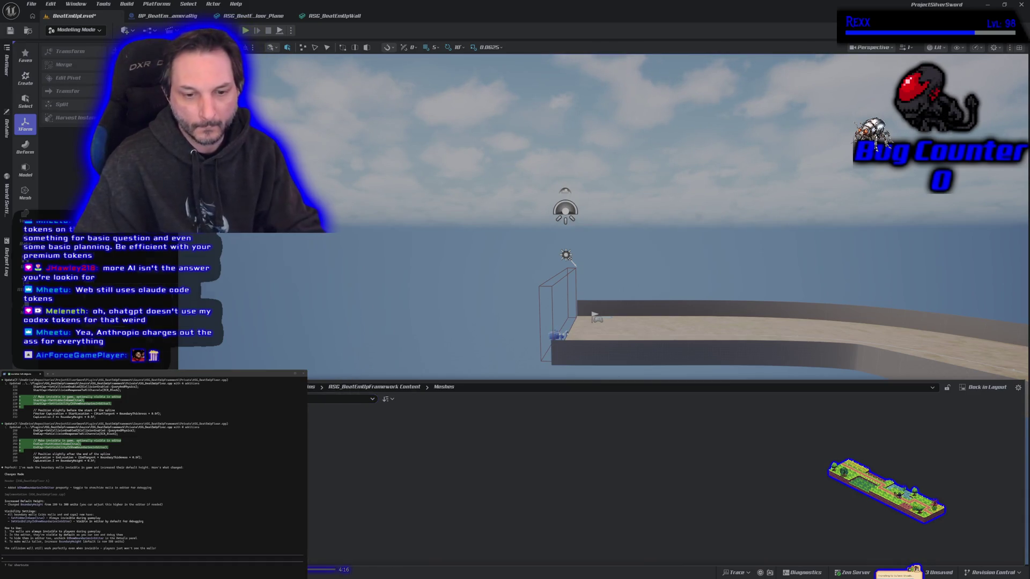
pyautogui.press('Delete')
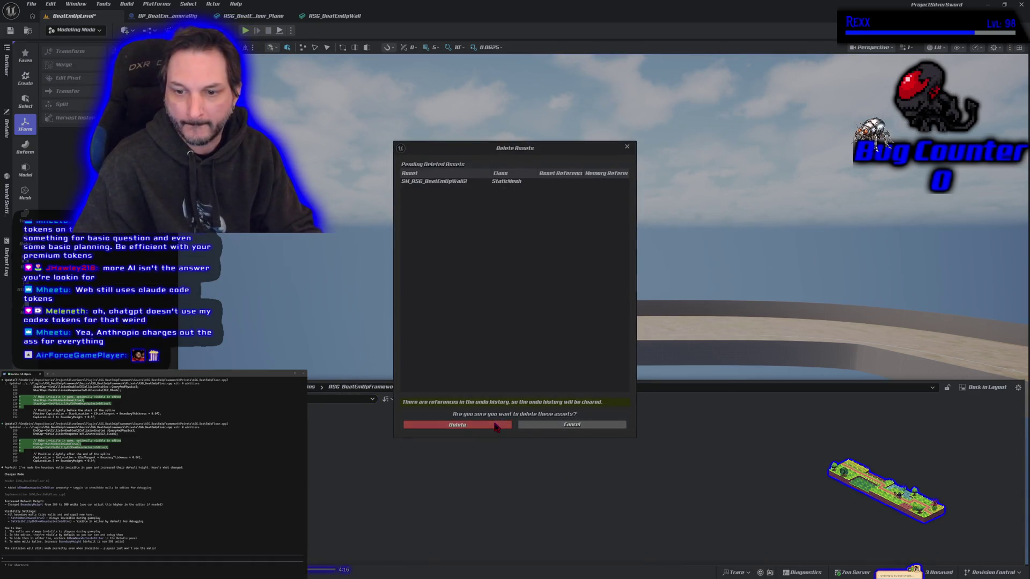
pyautogui.click(473, 425)
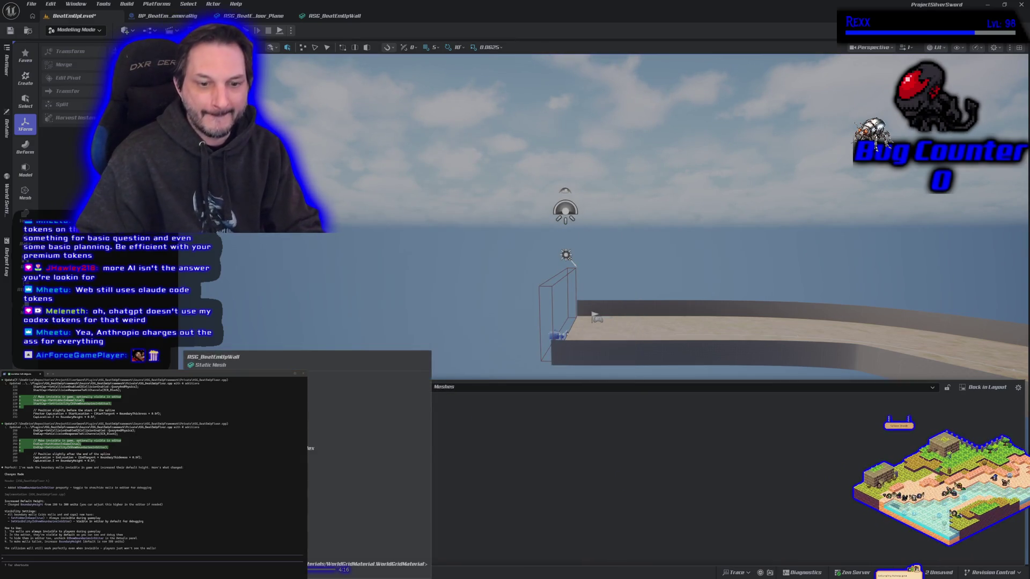
pyautogui.moveTo(276, 348); pyautogui.dragTo(293, 283)
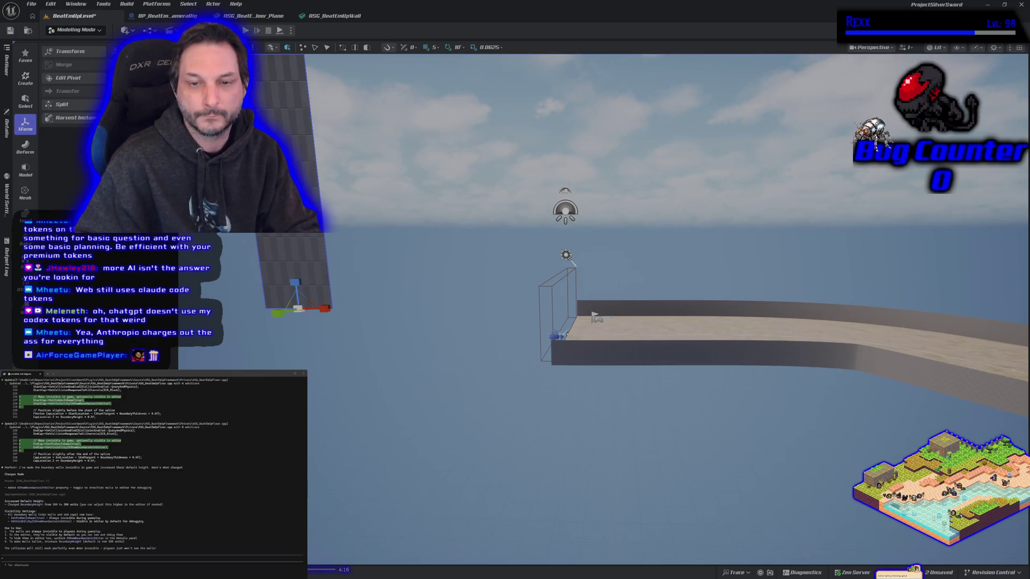
# Open Tools > Merge Actors with the placed wall plane selected
pyautogui.rightClick(296, 201)
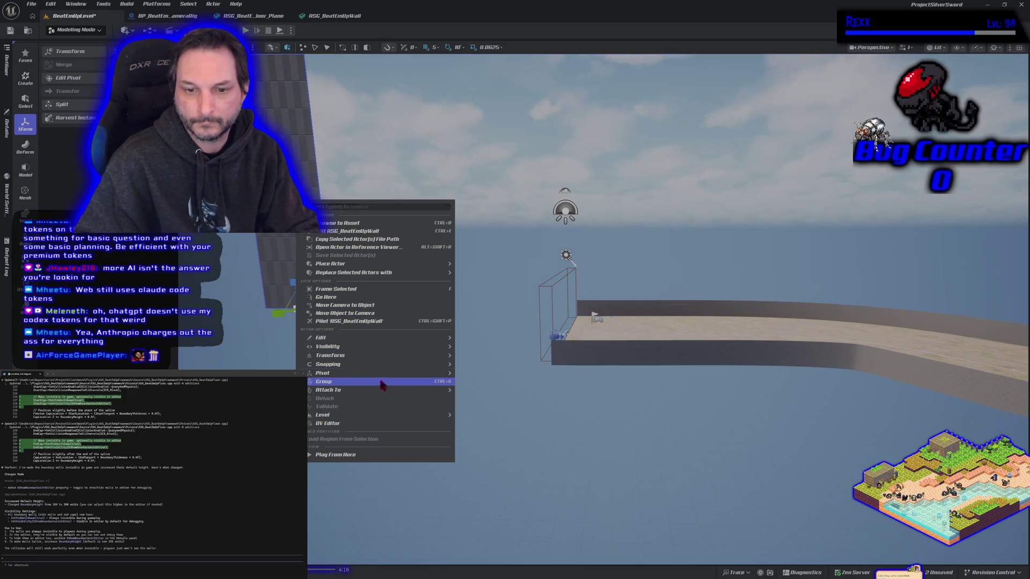
pyautogui.moveTo(385, 391)
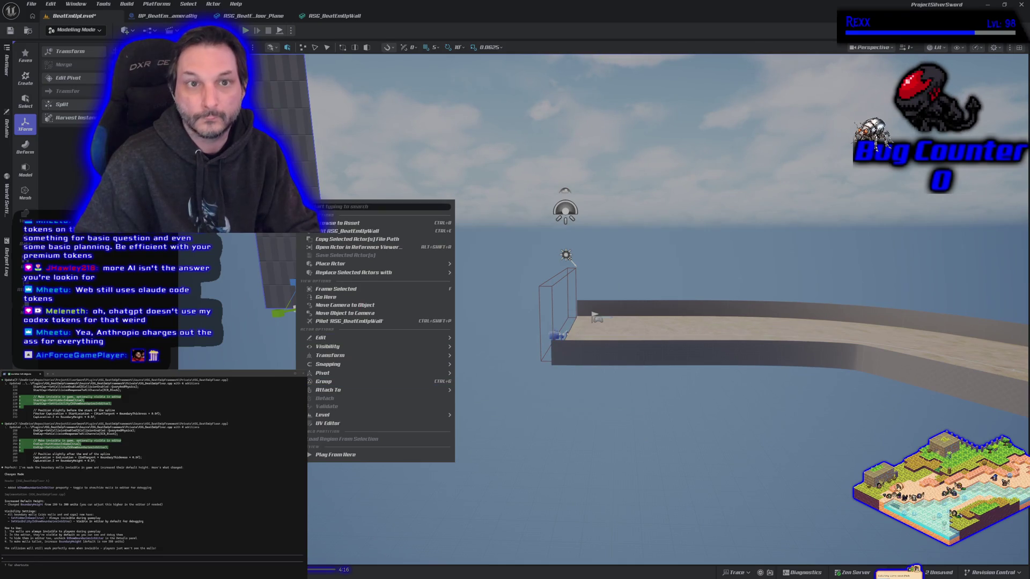
pyautogui.click(110, 4)
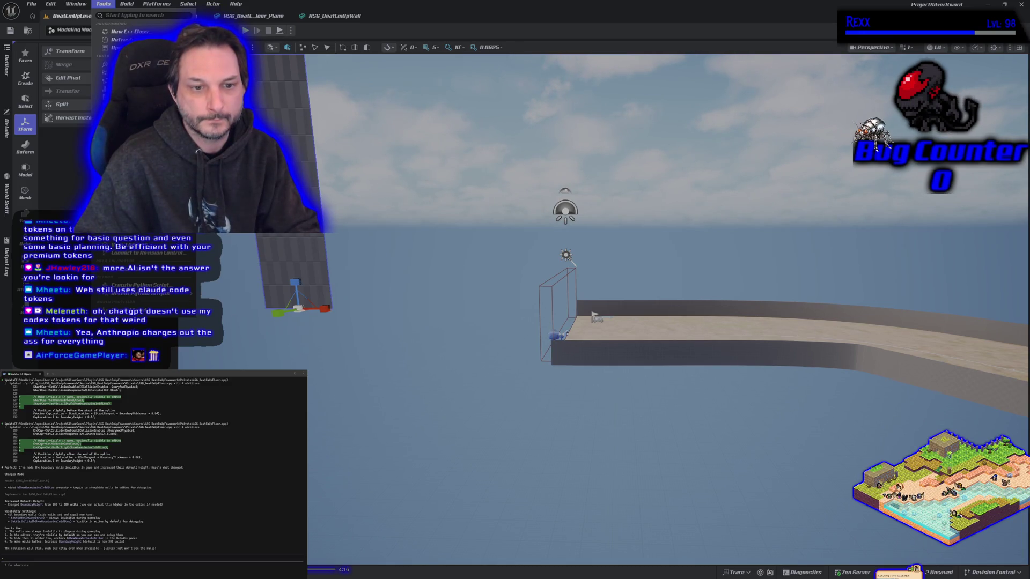
pyautogui.click(129, 105)
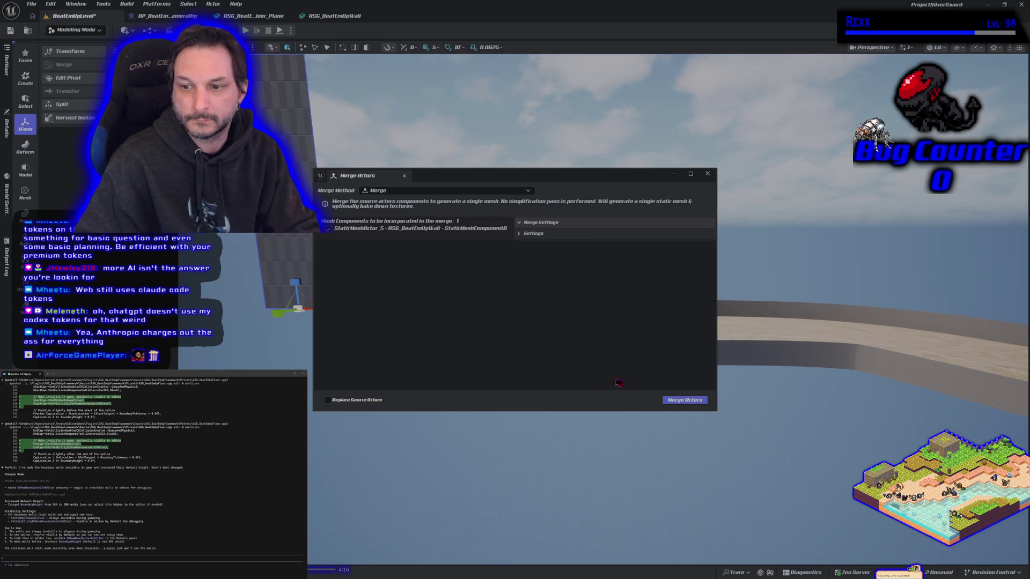
# Merge the tall wall plane and save it to Plugins > ASG_BeatEmUpFramework Content > Meshes as ASG_BeatEmUpWall2
pyautogui.click(684, 400)
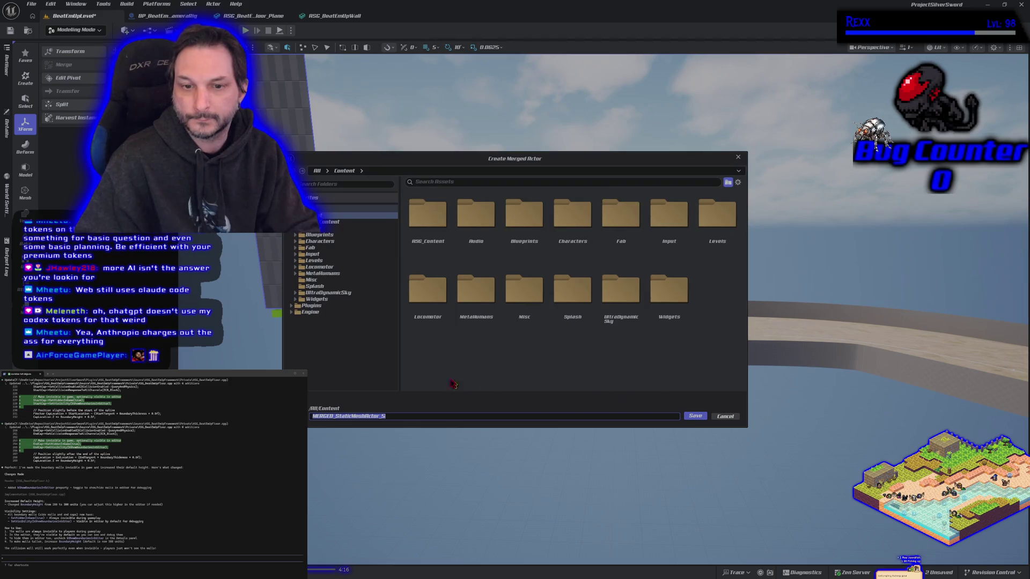
pyautogui.click(314, 306)
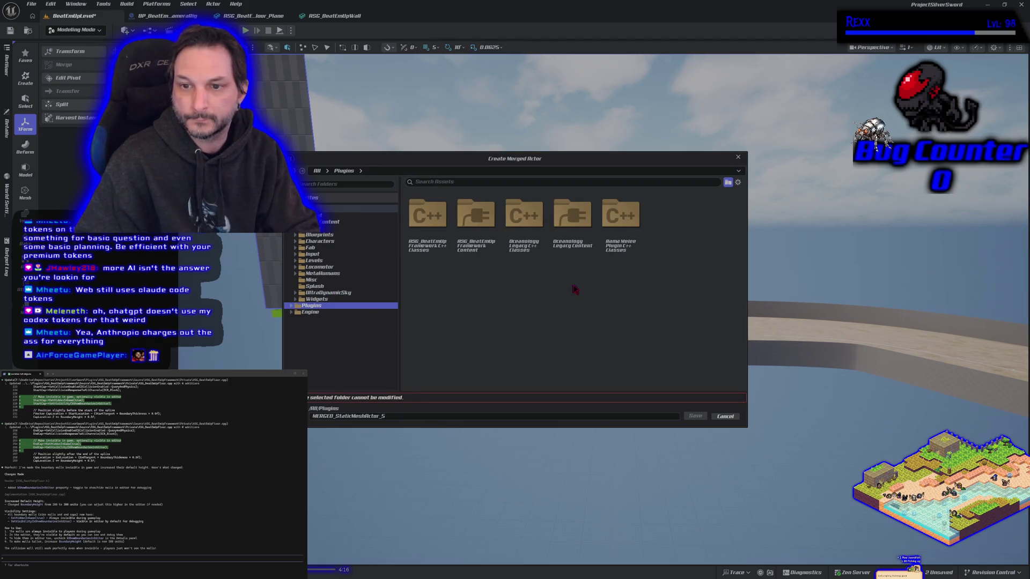
pyautogui.doubleClick(492, 261)
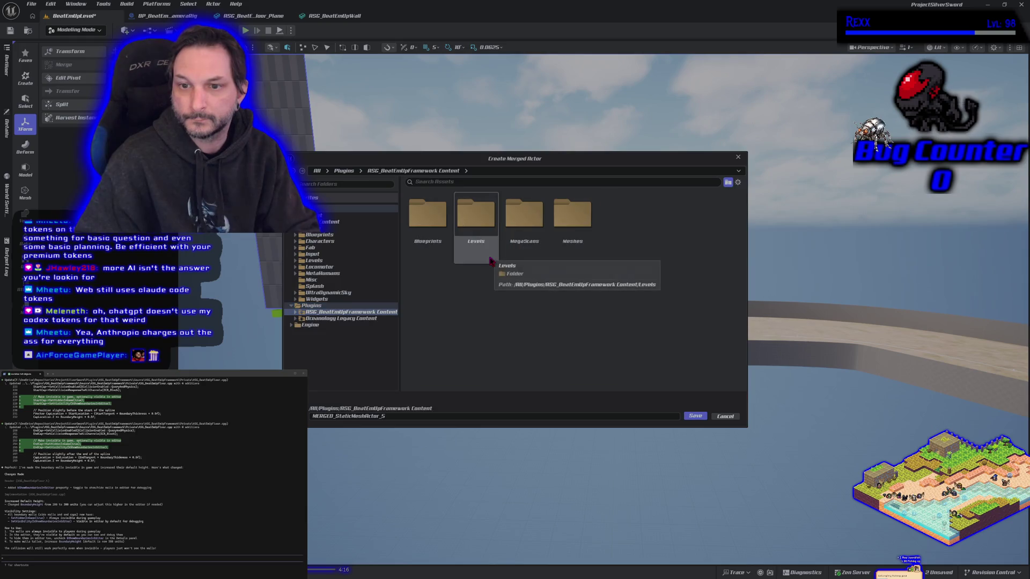
pyautogui.doubleClick(559, 255)
pyautogui.click(391, 416)
pyautogui.write('AS')
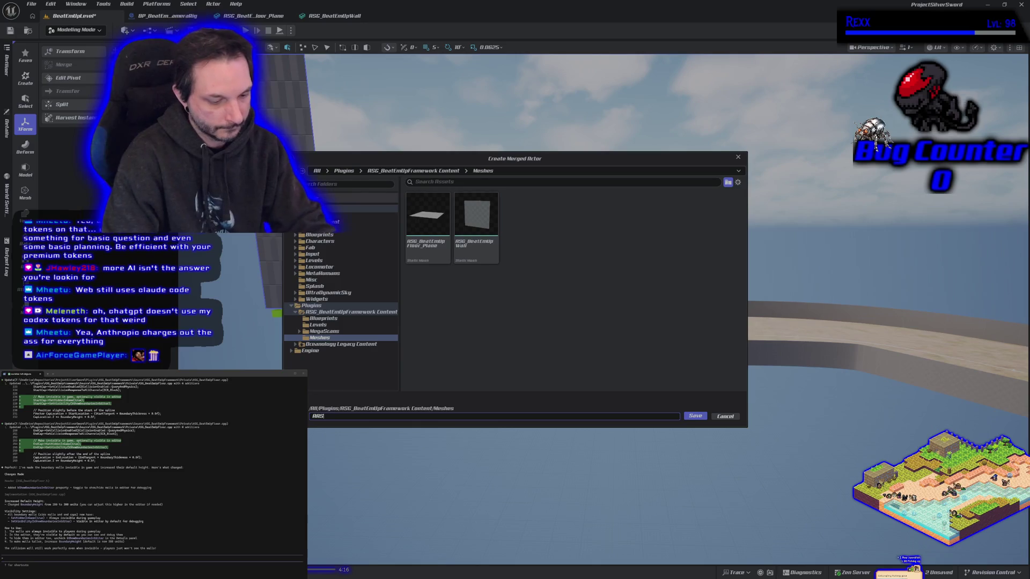
pyautogui.write('G_BeatEmUpWall2')
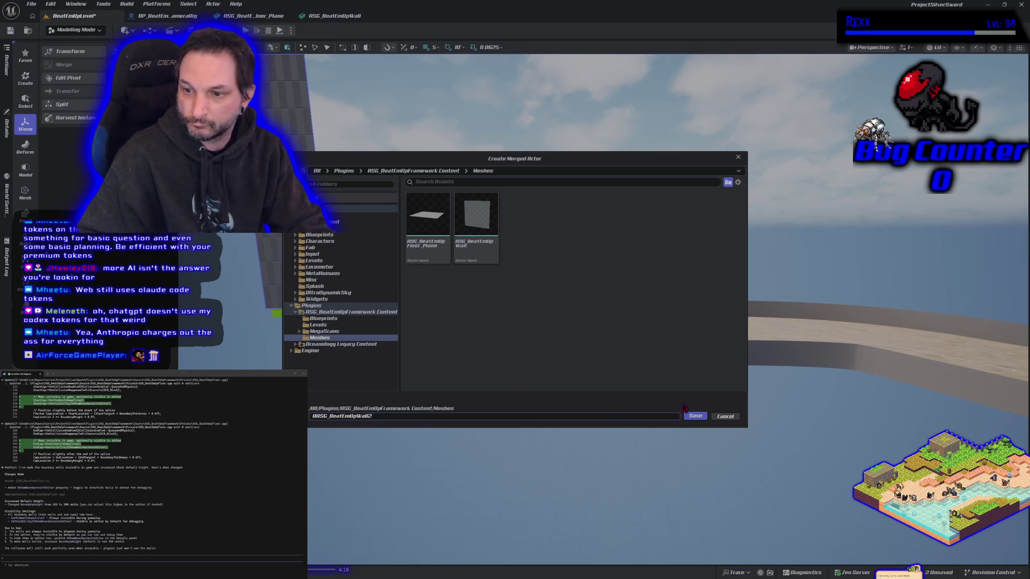
pyautogui.click(693, 417)
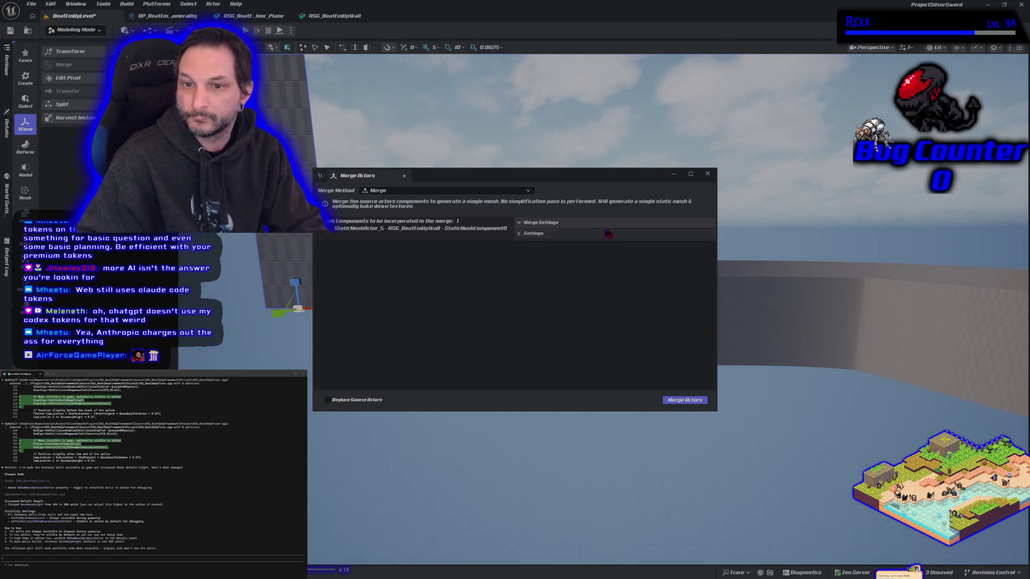
pyautogui.click(707, 174)
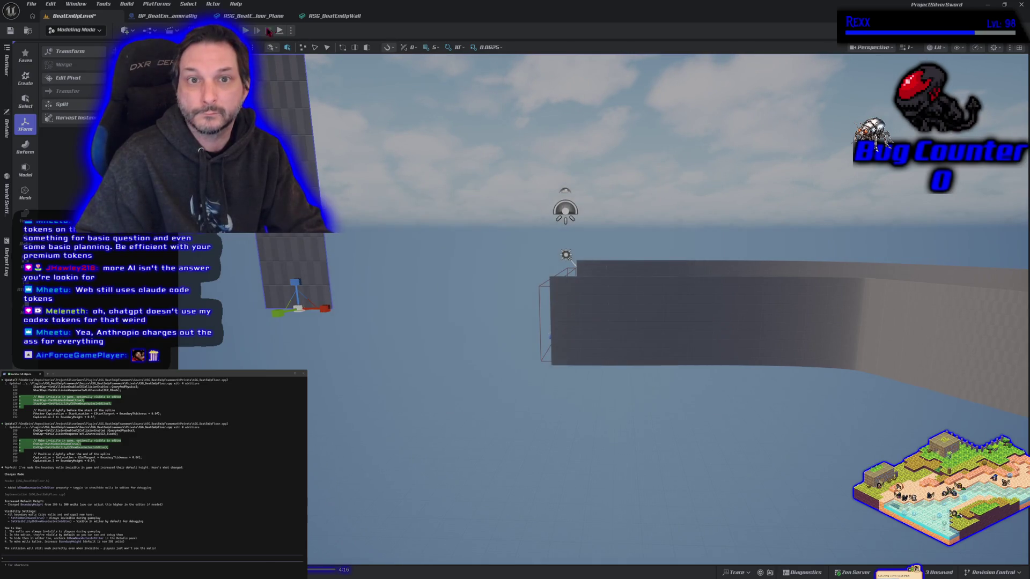
pyautogui.hotkey('alt', 'p')
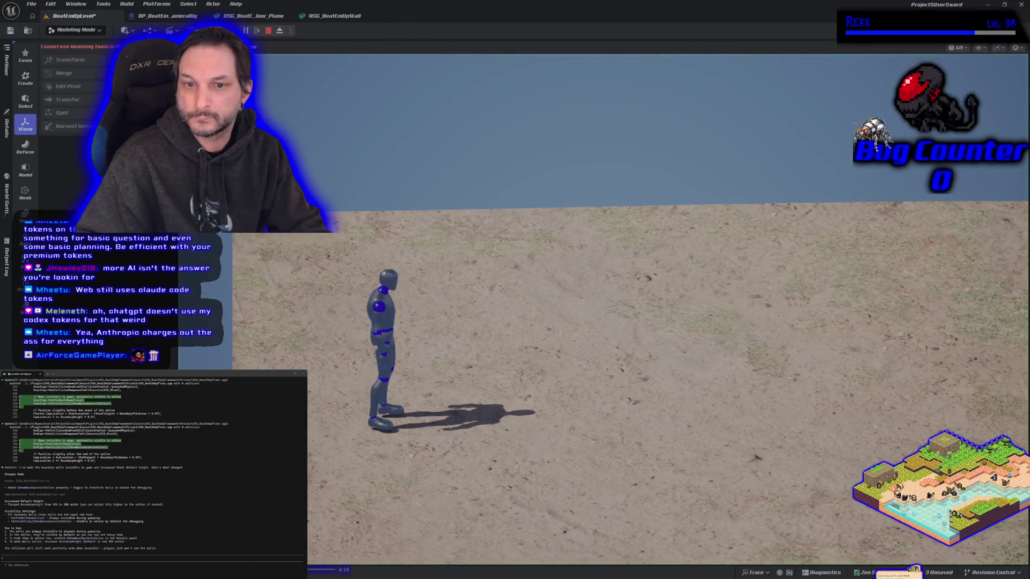
pyautogui.press('s')
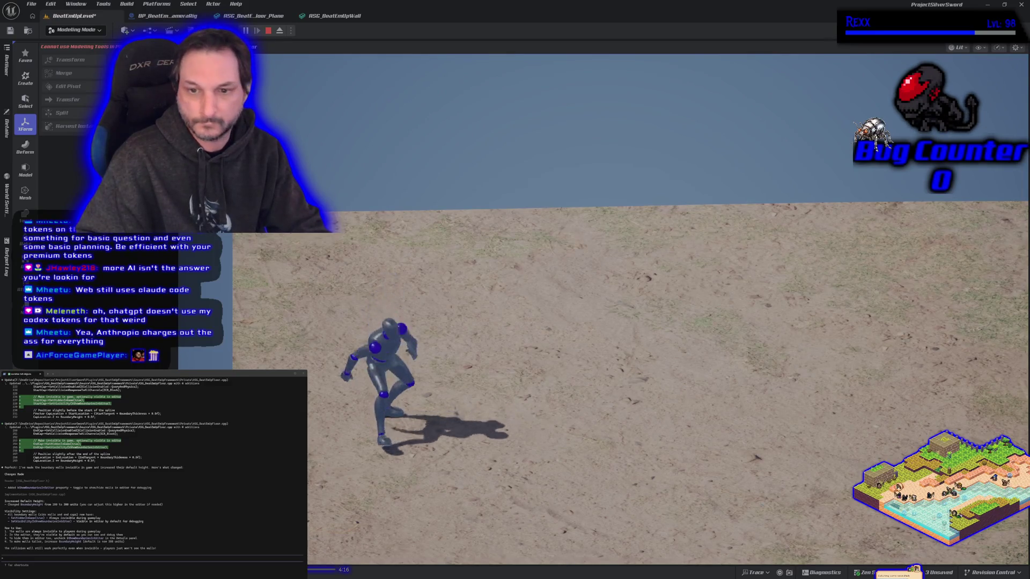
pyautogui.press('w')
pyautogui.press('d')
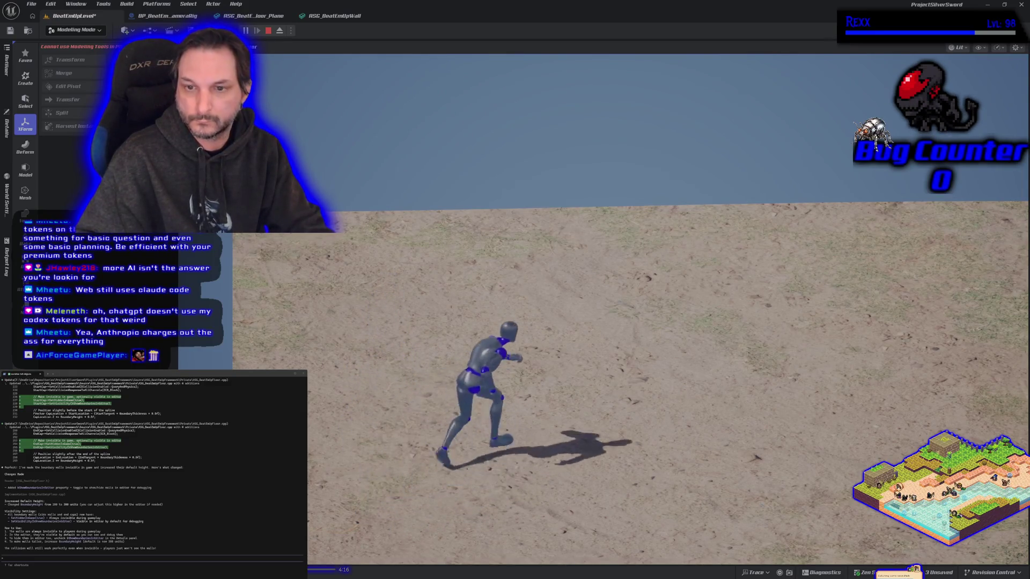
pyautogui.press('space')
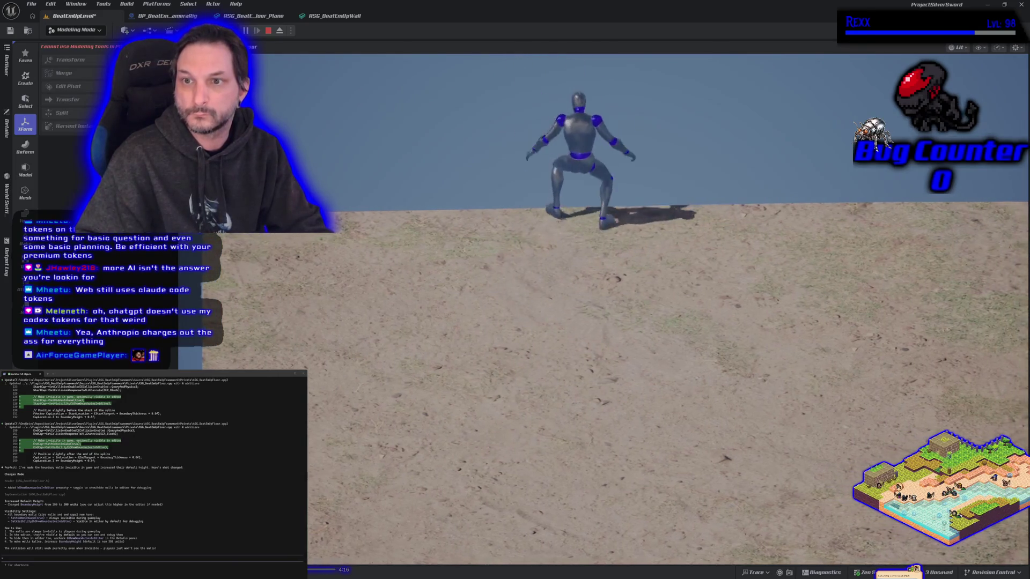
pyautogui.press('s')
pyautogui.press('d')
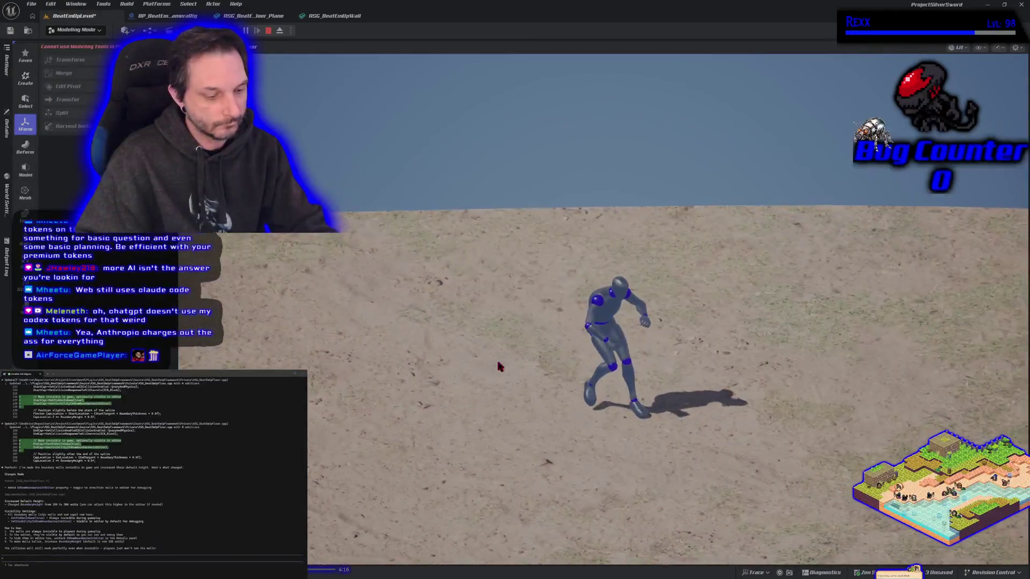
pyautogui.press('Escape')
pyautogui.scroll(-10, 523, 411)
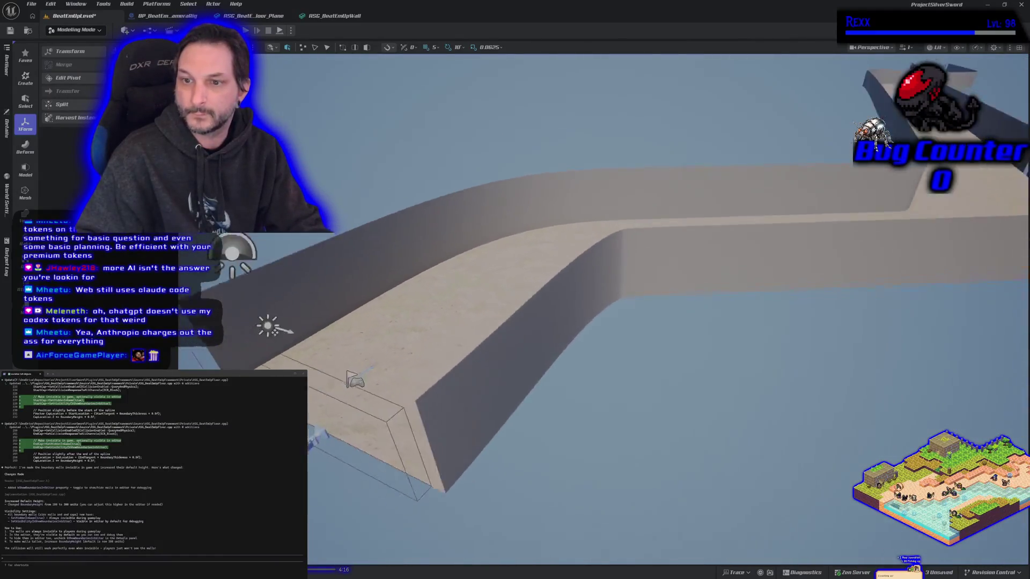
# Look over the camera rig blueprint and ASG_BeatEmUpWall mesh tabs, then return to the level
pyautogui.scroll(10, 523, 411)
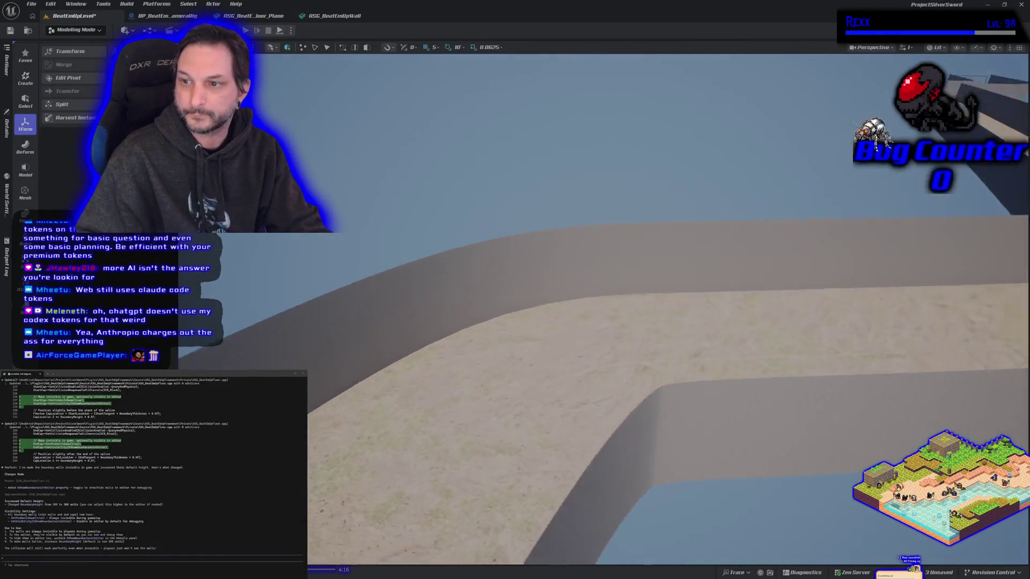
pyautogui.scroll(-5, 523, 296)
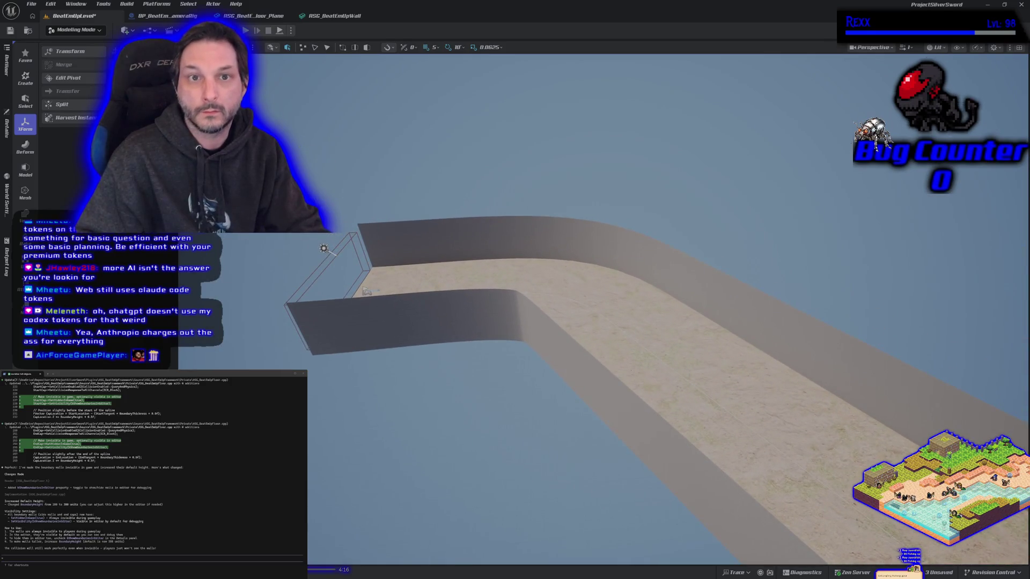
pyautogui.click(160, 15)
pyautogui.click(322, 17)
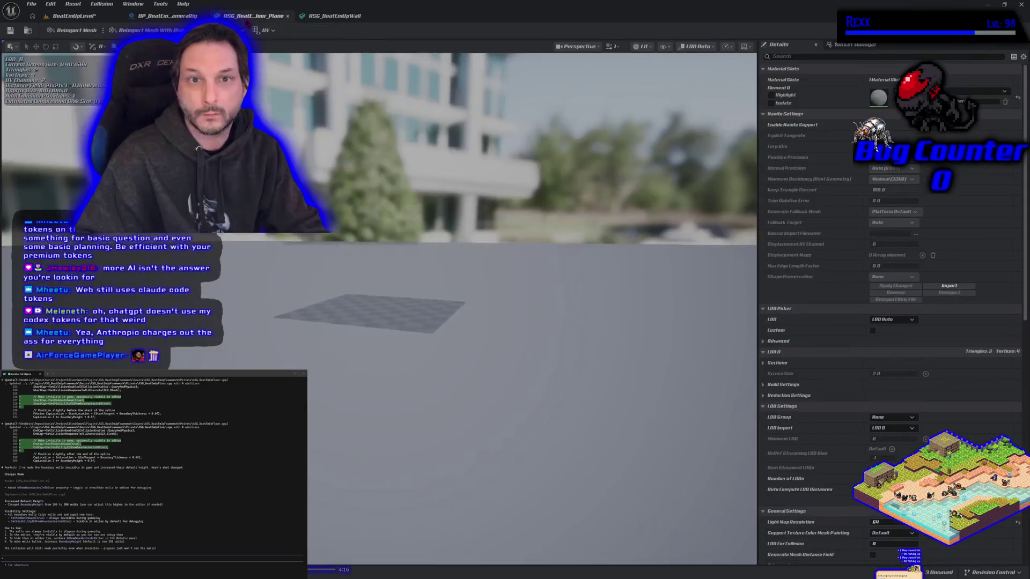
pyautogui.click(155, 15)
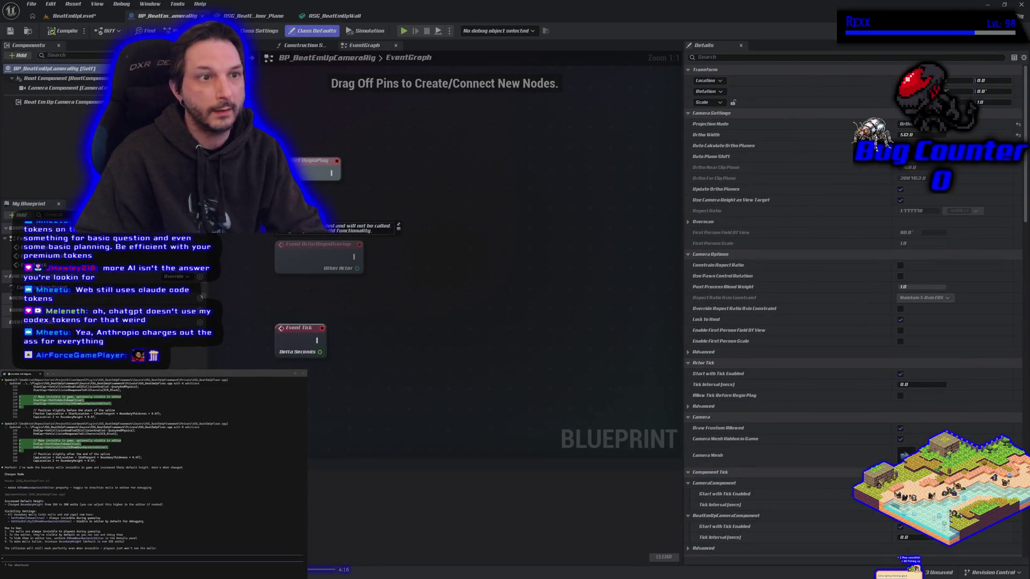
pyautogui.click(74, 15)
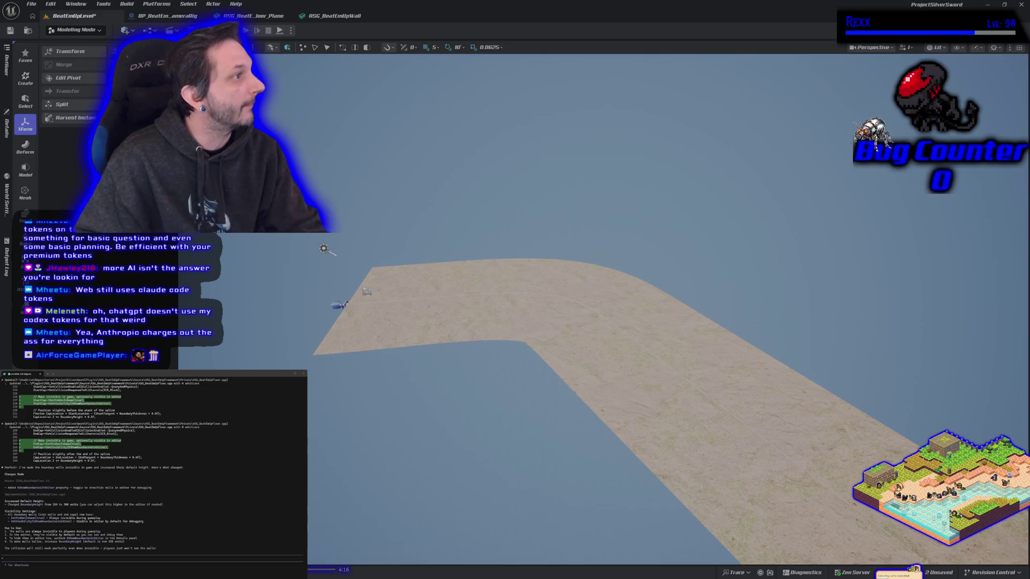
# Check the floor blueprint's defaults, save the level and modified assets, and start a play test
pyautogui.hotkey('ctrl', 'e')
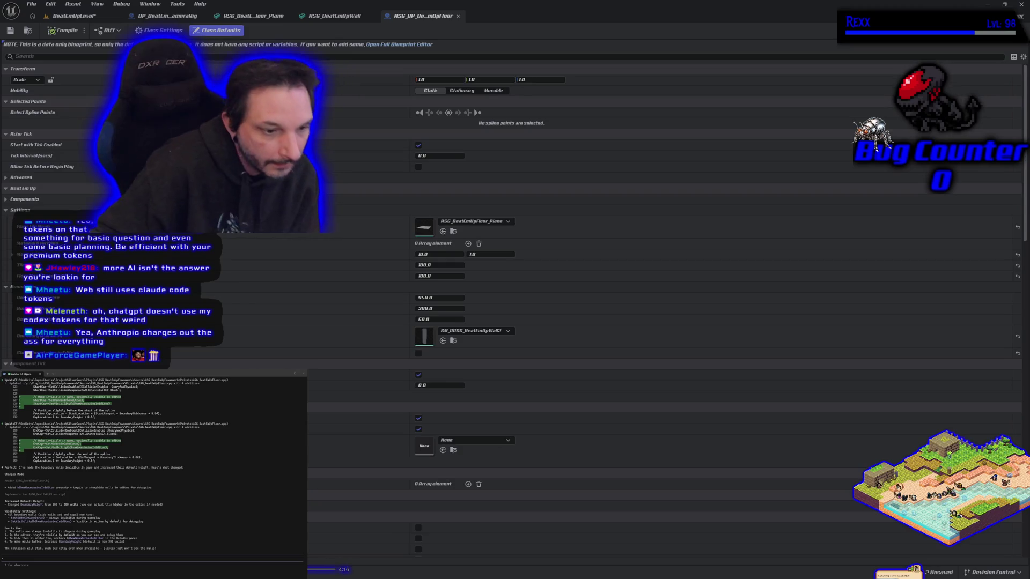
pyautogui.click(70, 16)
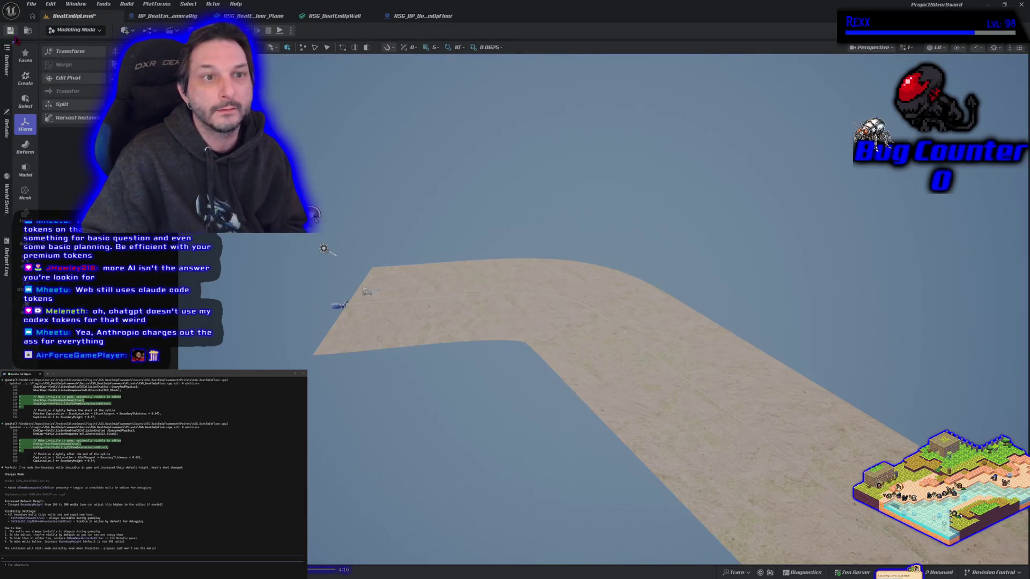
pyautogui.hotkey('ctrl', 's')
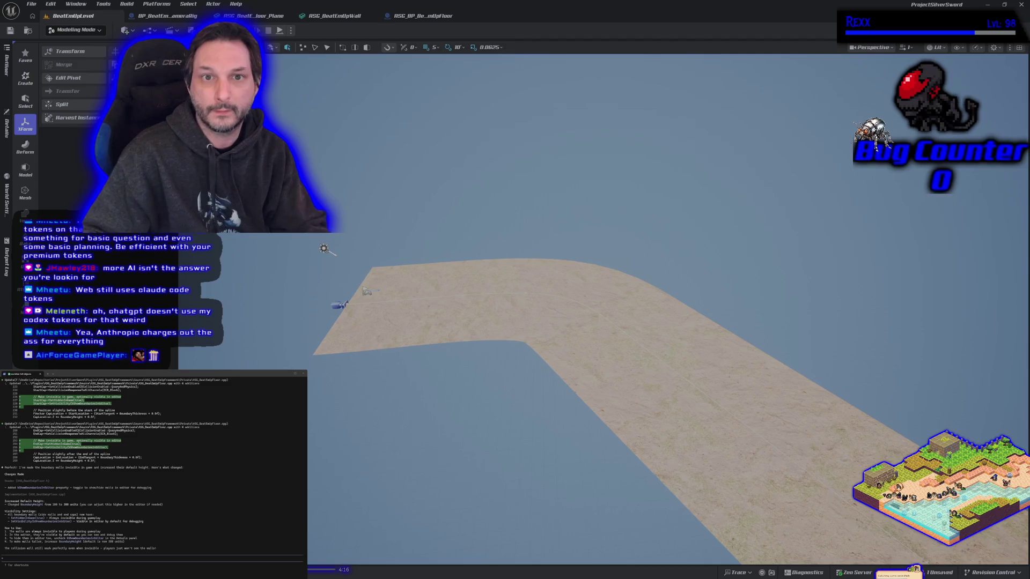
pyautogui.hotkey('alt', 'p')
# Run the character forward, jump, and weave left and right across the sand floor
pyautogui.press('w')
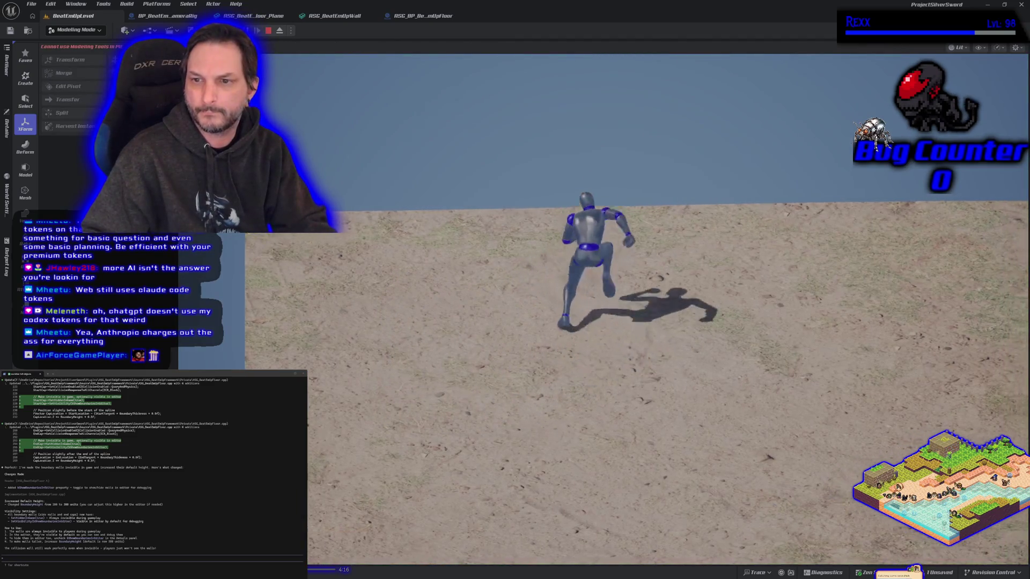
pyautogui.press('space')
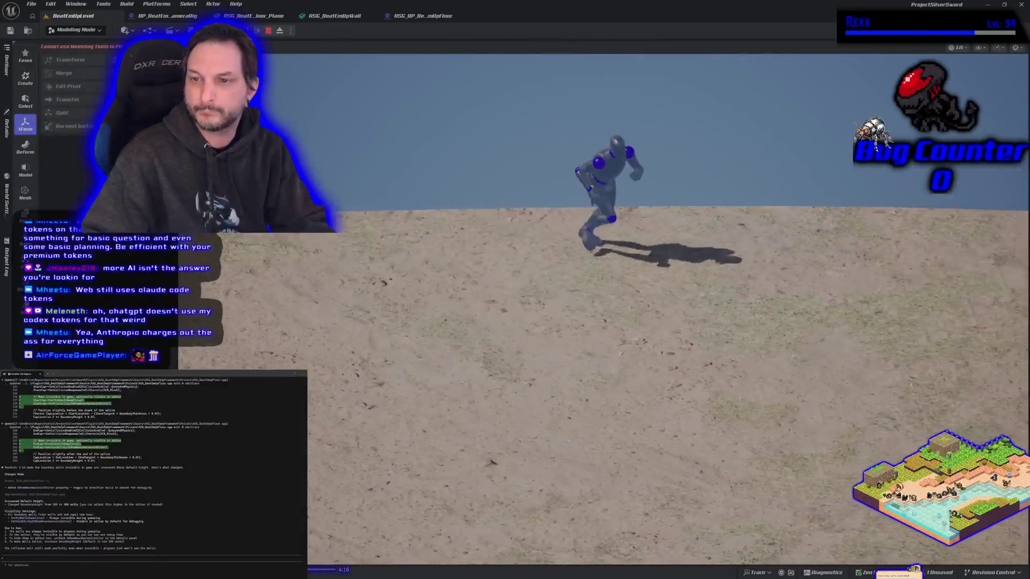
pyautogui.press('d')
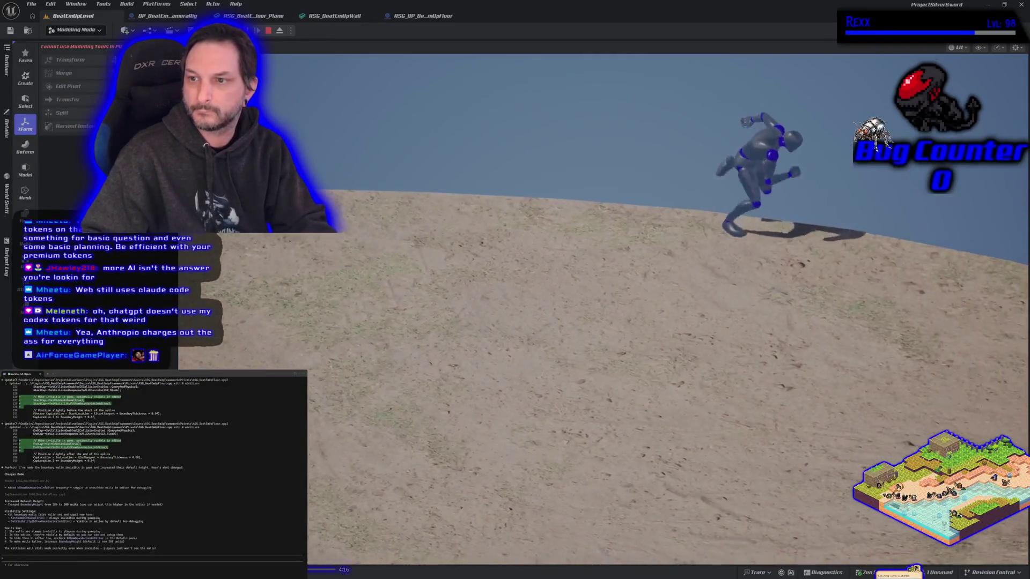
pyautogui.press('d')
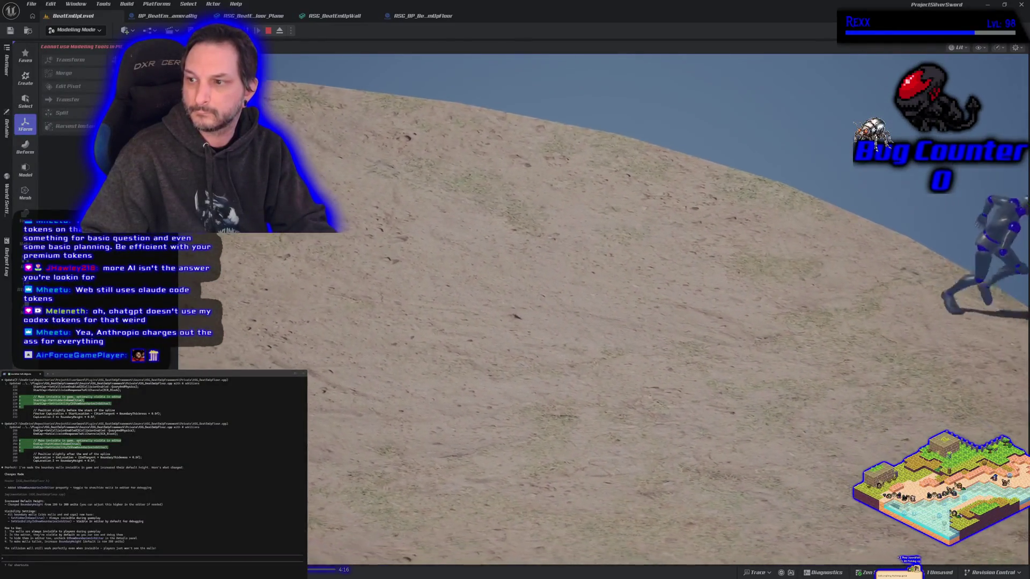
pyautogui.press('a')
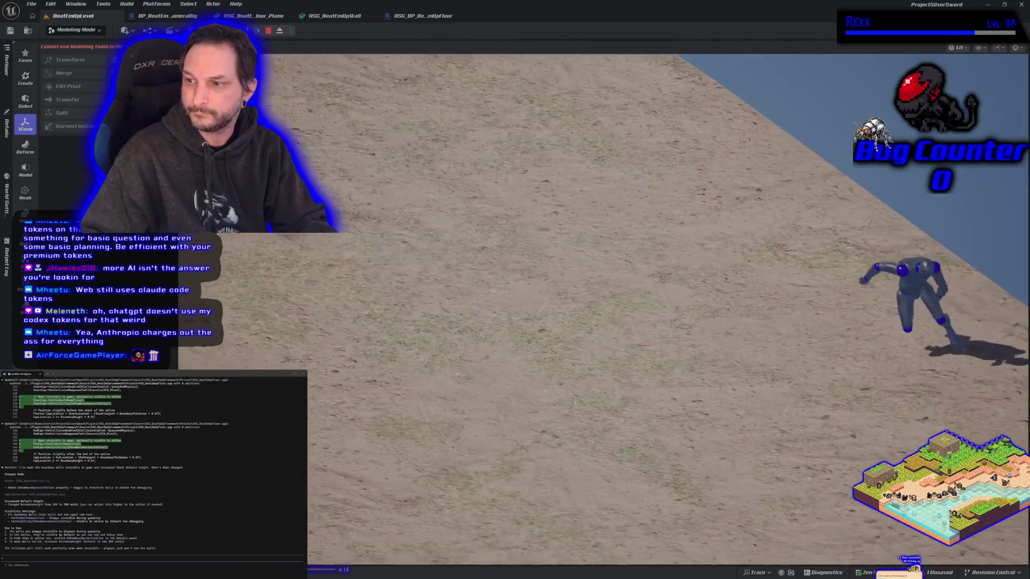
pyautogui.press('d')
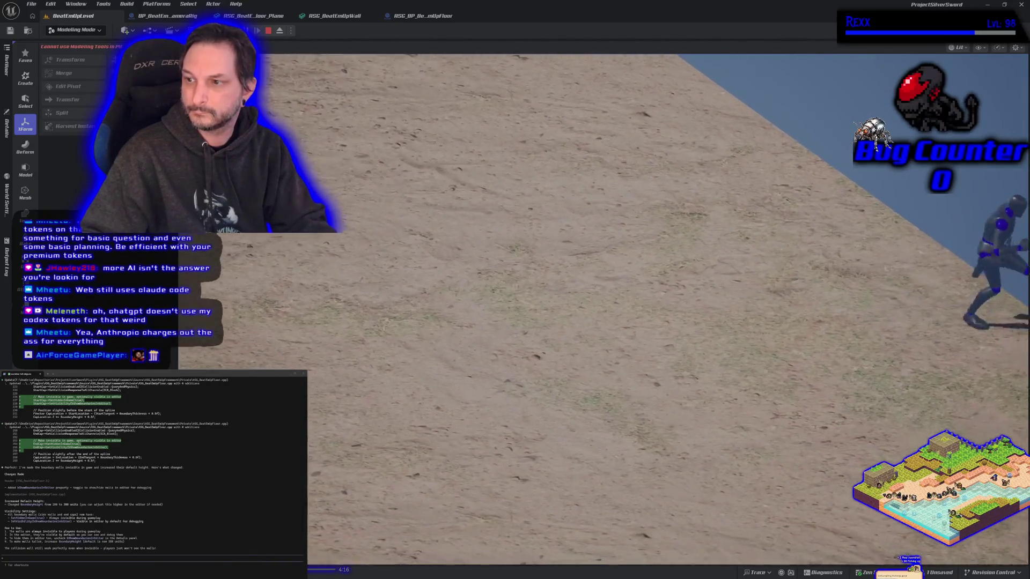
pyautogui.press('a')
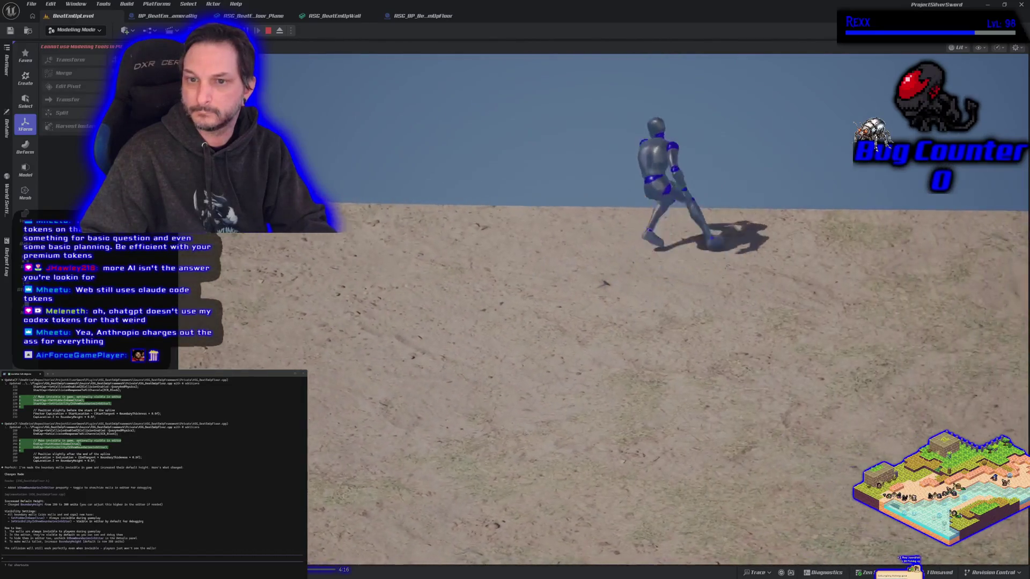
pyautogui.press('d')
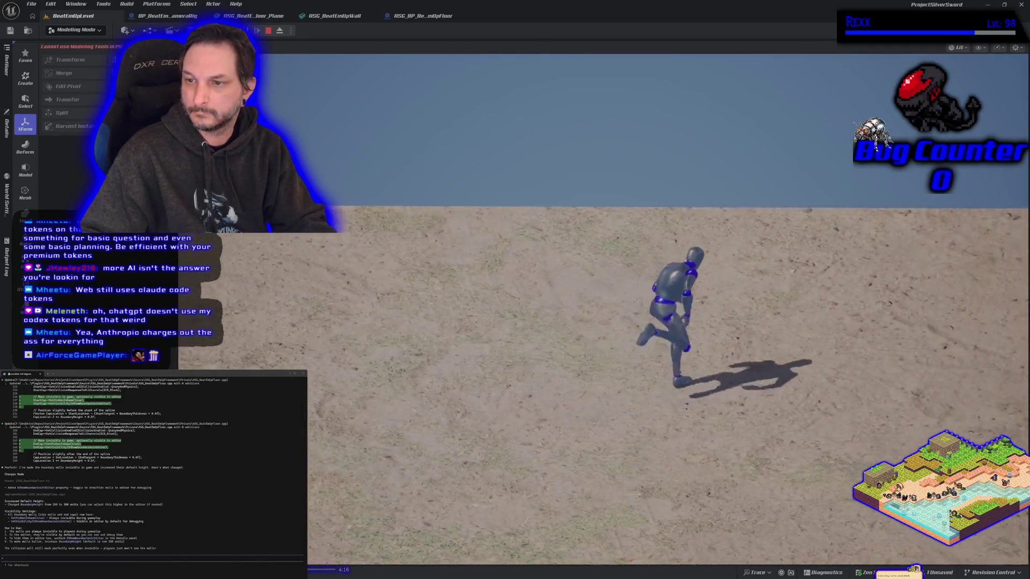
pyautogui.press('w')
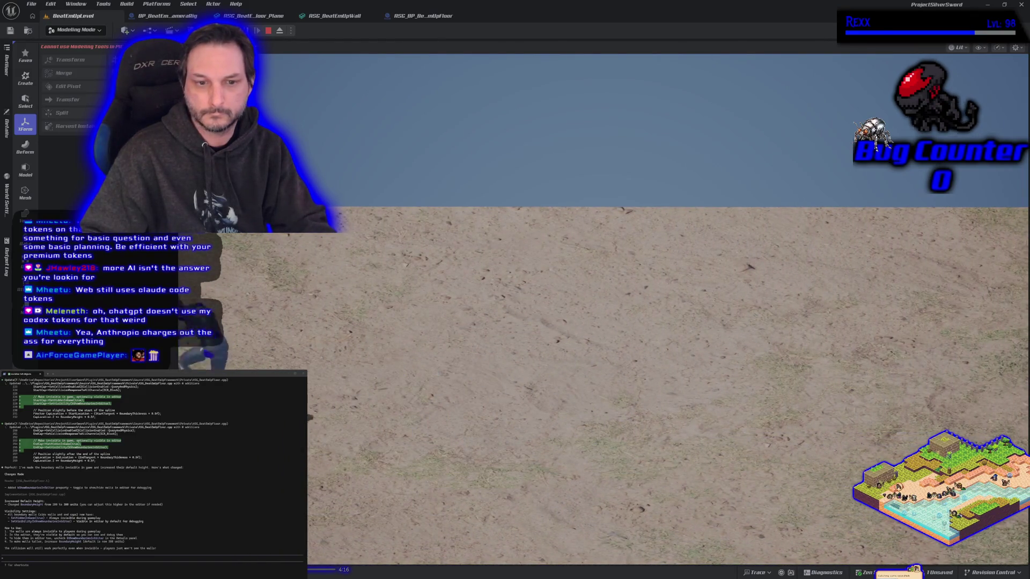
# Run and jump the character left and right toward the edge, then stop the test play
pyautogui.press('d')
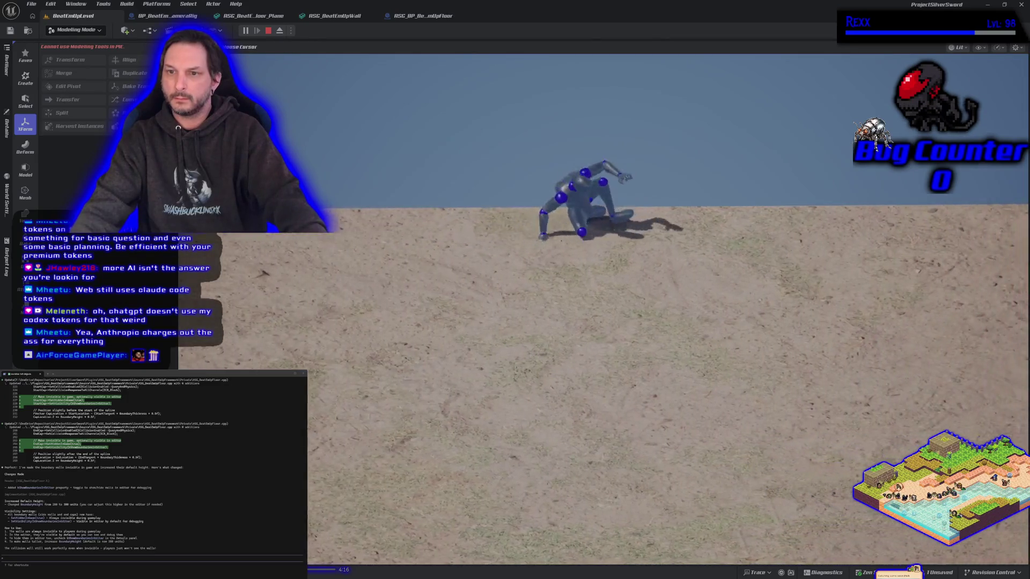
pyautogui.press('a')
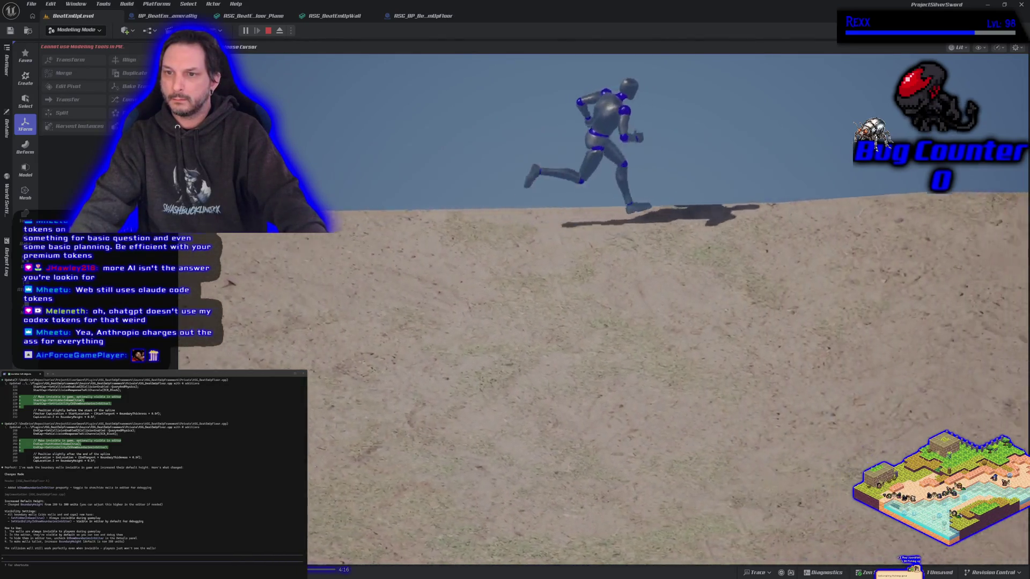
pyautogui.press('space')
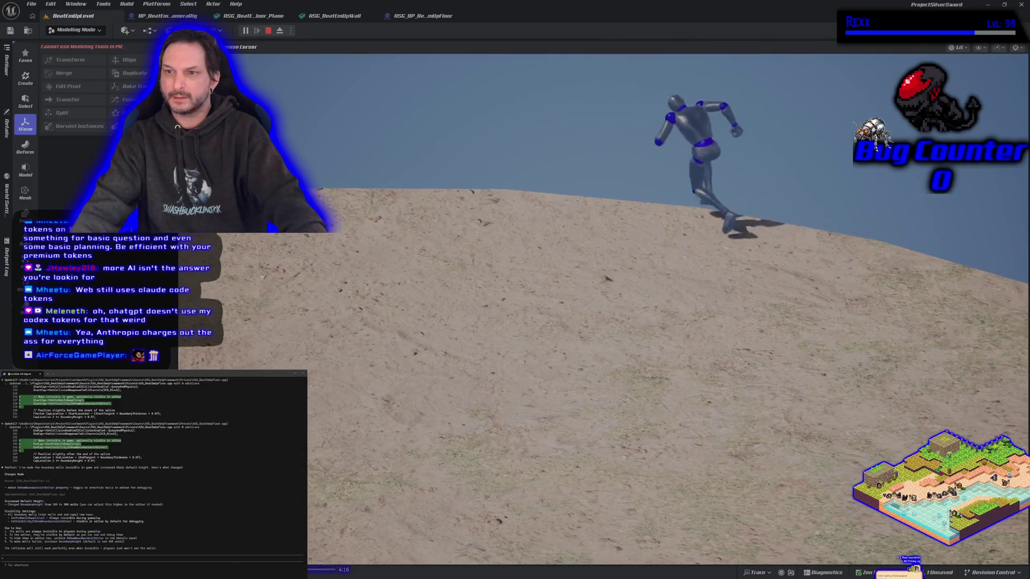
pyautogui.press('d')
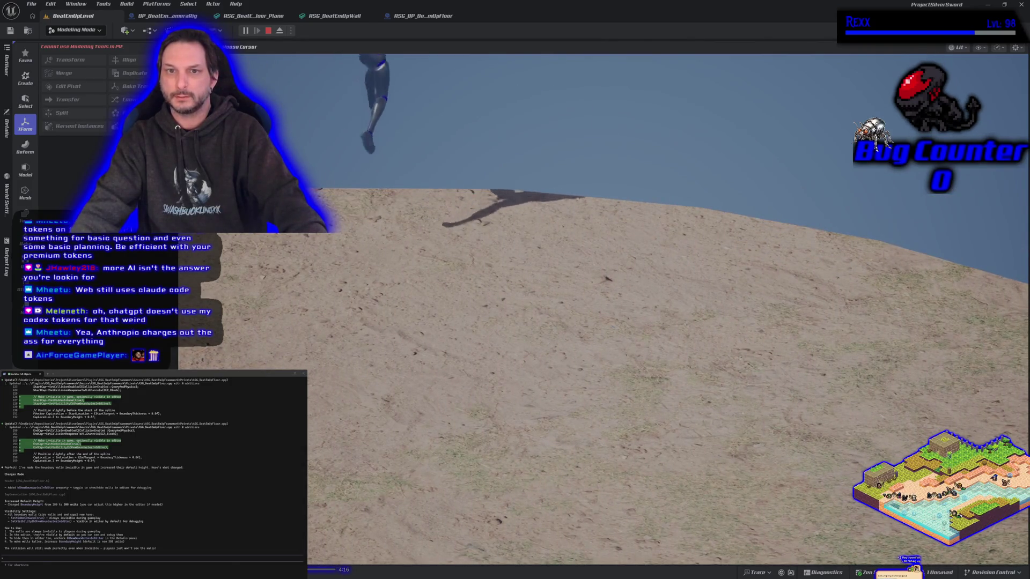
pyautogui.press('space')
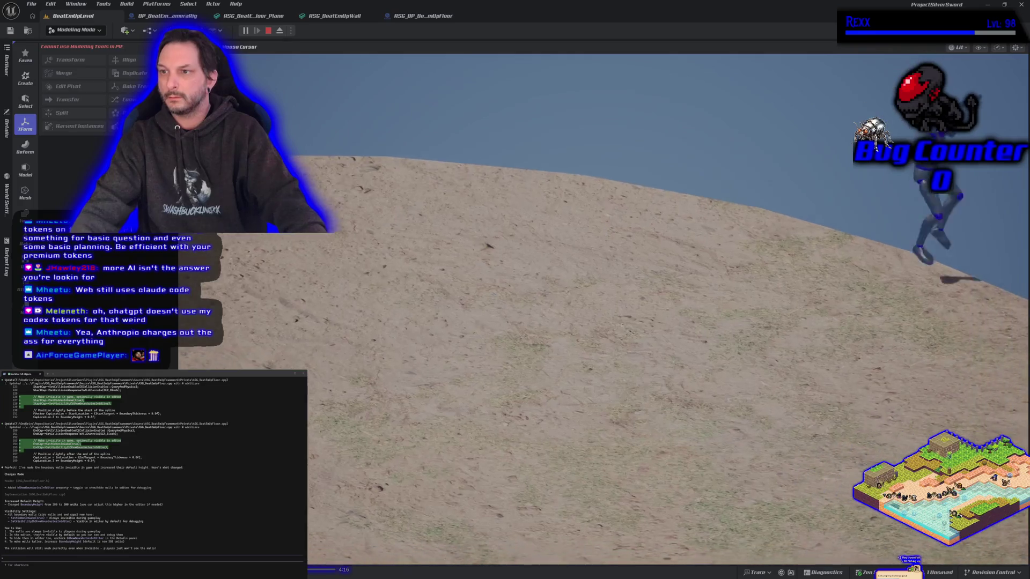
pyautogui.press('a')
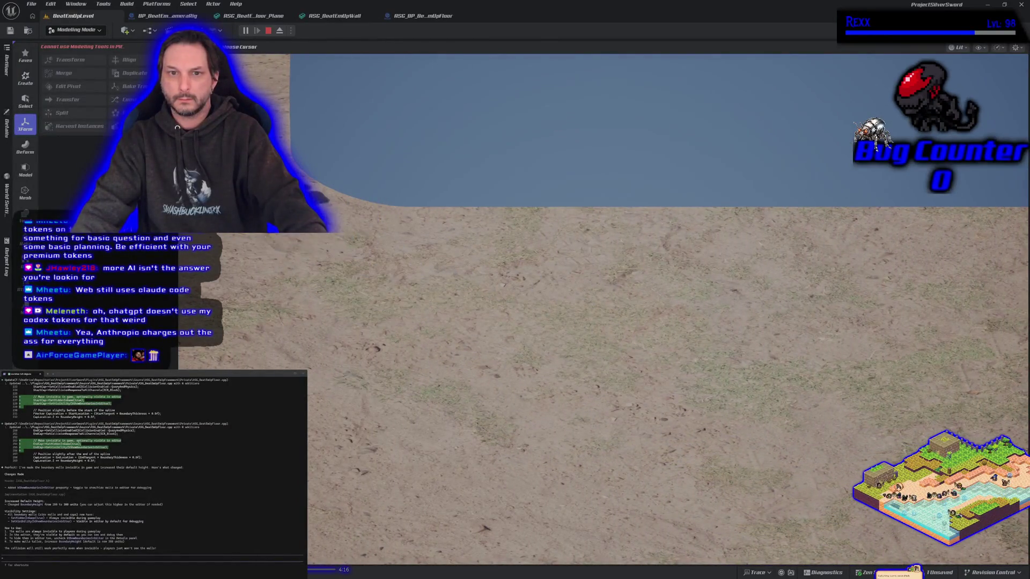
pyautogui.press('d')
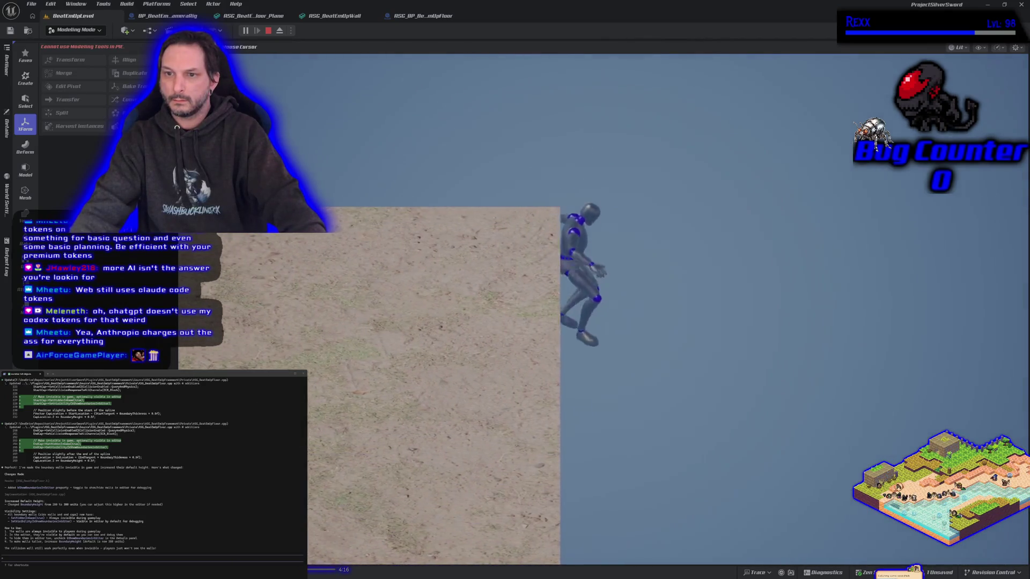
pyautogui.press('Escape')
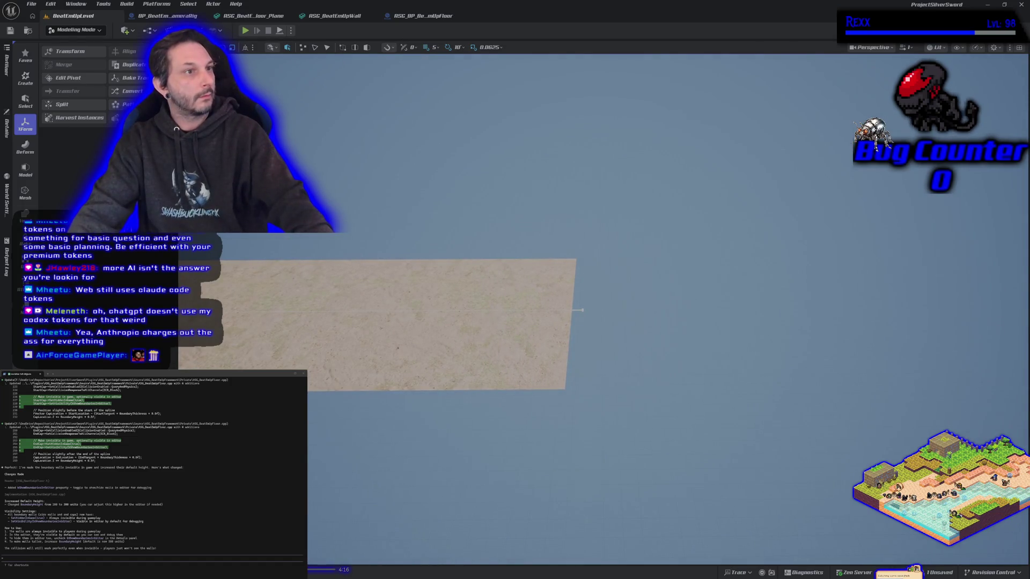
# Tick an option in the floor blueprint's default settings and return to the level
pyautogui.click(437, 20)
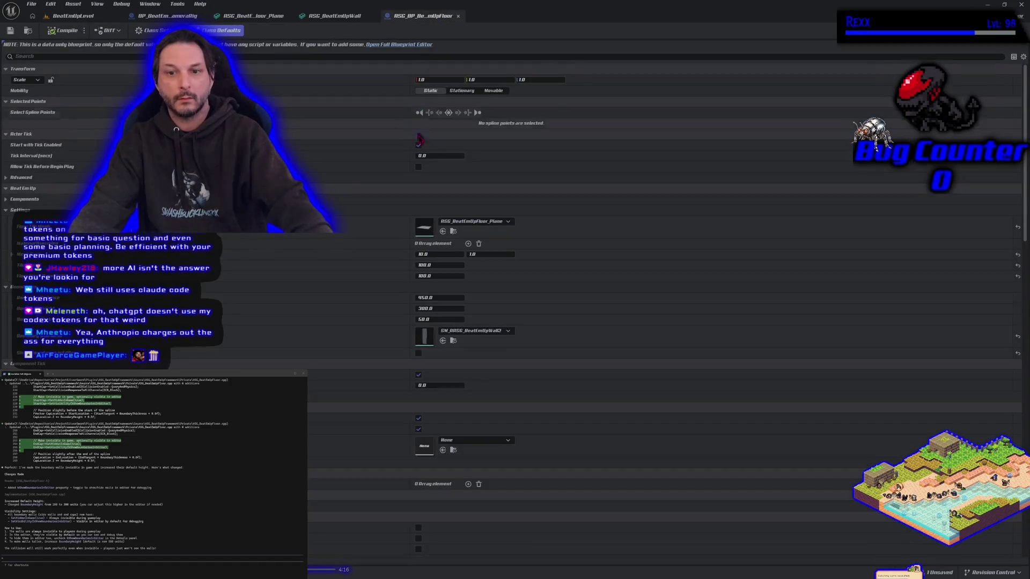
pyautogui.click(418, 353)
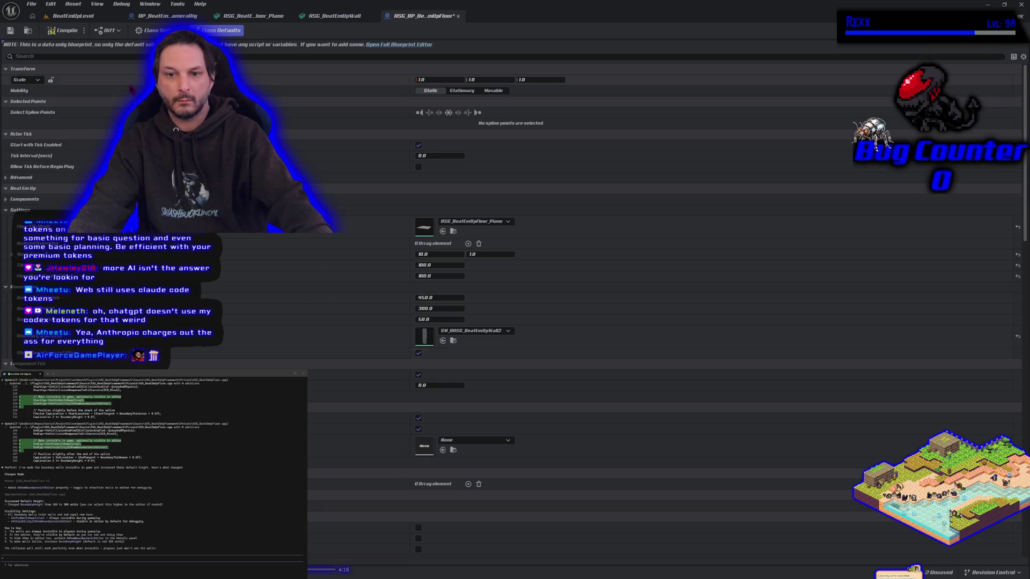
pyautogui.click(80, 20)
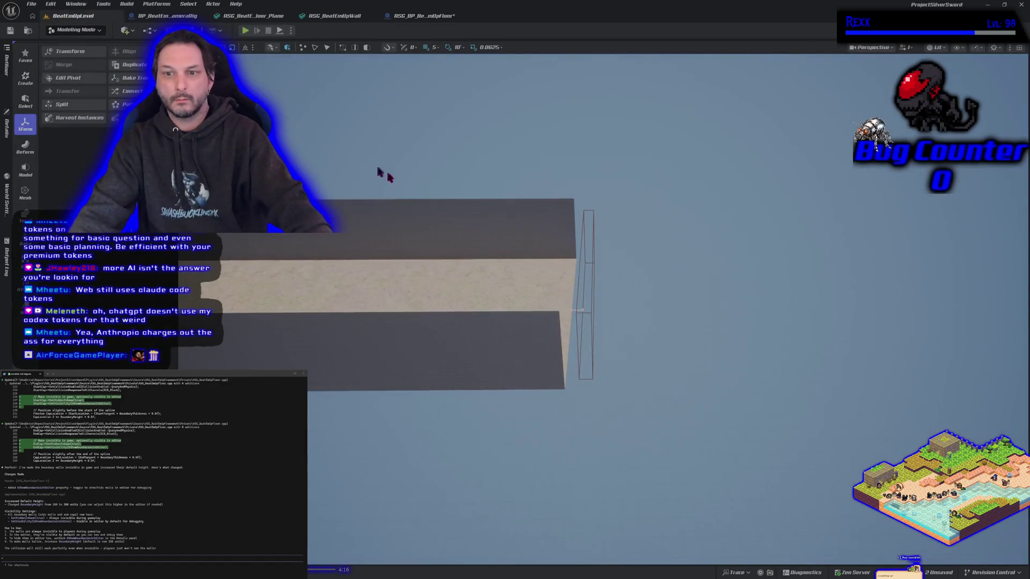
# Select the floor's spline point at the wall corner and inspect the spline end from around it
pyautogui.scroll(6, 609, 313)
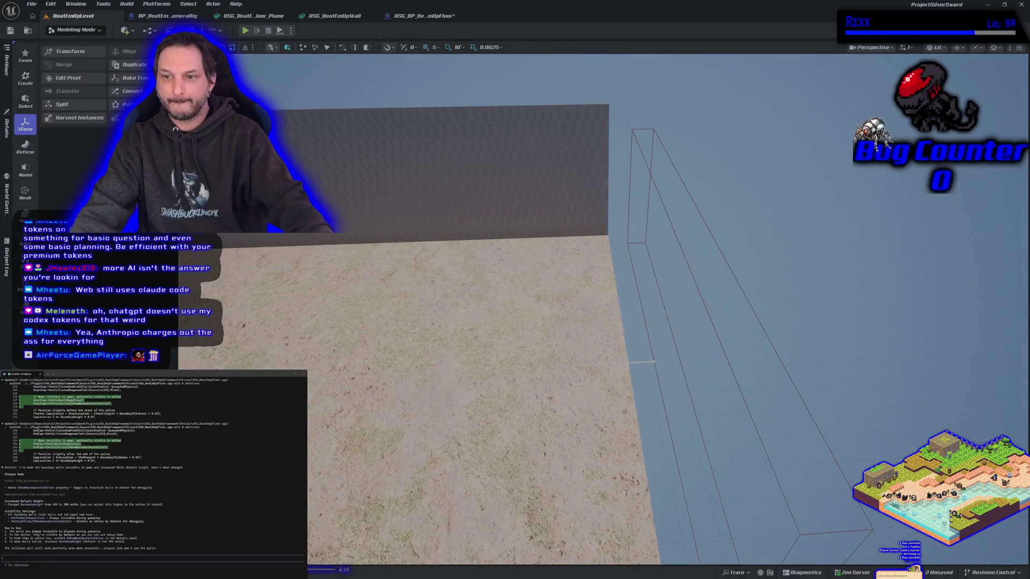
pyautogui.click(652, 371)
pyautogui.click(654, 362)
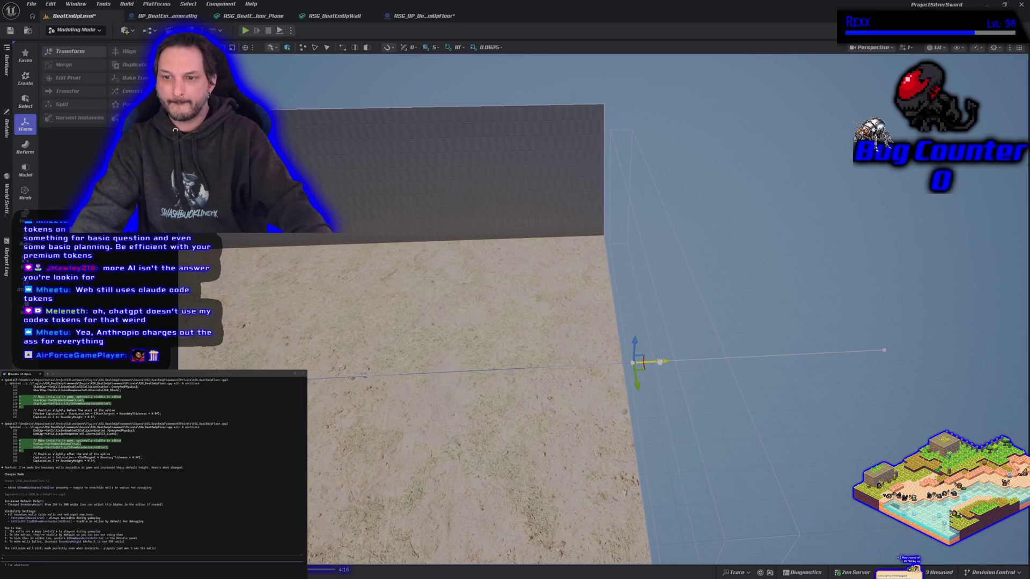
pyautogui.scroll(5, 659, 362)
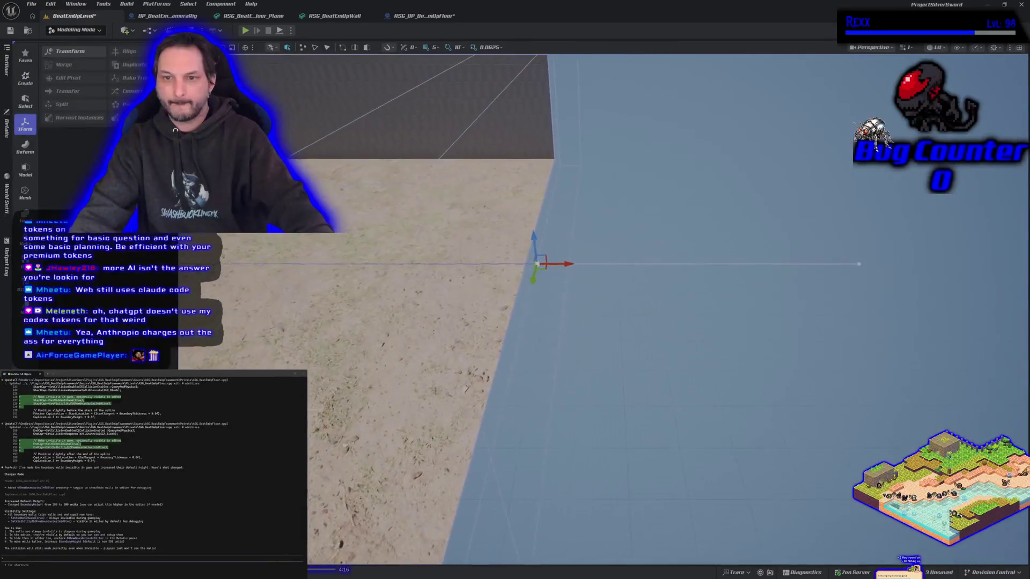
pyautogui.scroll(-5, 652, 265)
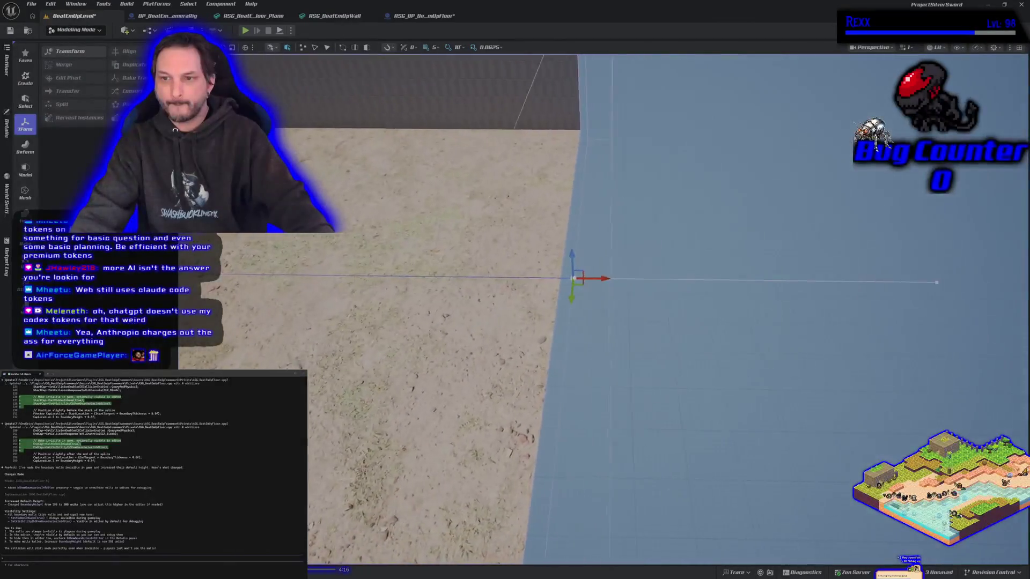
pyautogui.moveTo(694, 290); pyautogui.dragTo(590, 290)
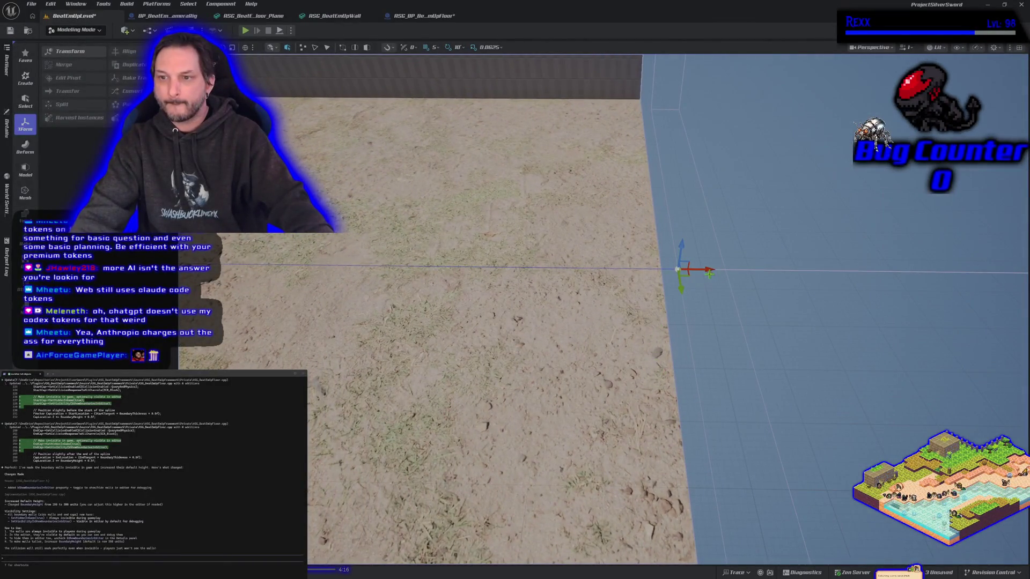
pyautogui.moveTo(693, 272); pyautogui.dragTo(687, 272)
pyautogui.scroll(-5, 664, 321)
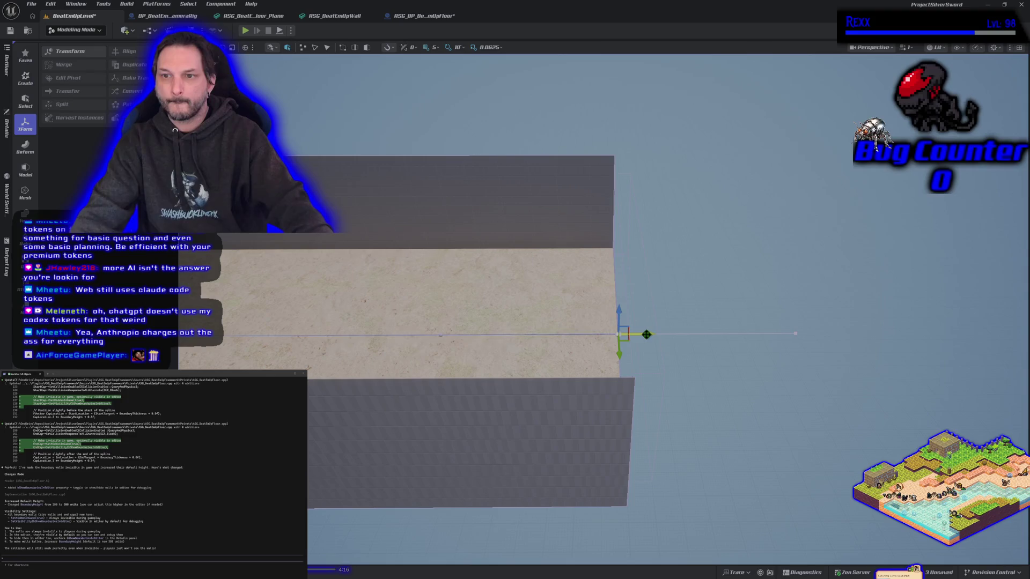
pyautogui.scroll(-10, 646, 334)
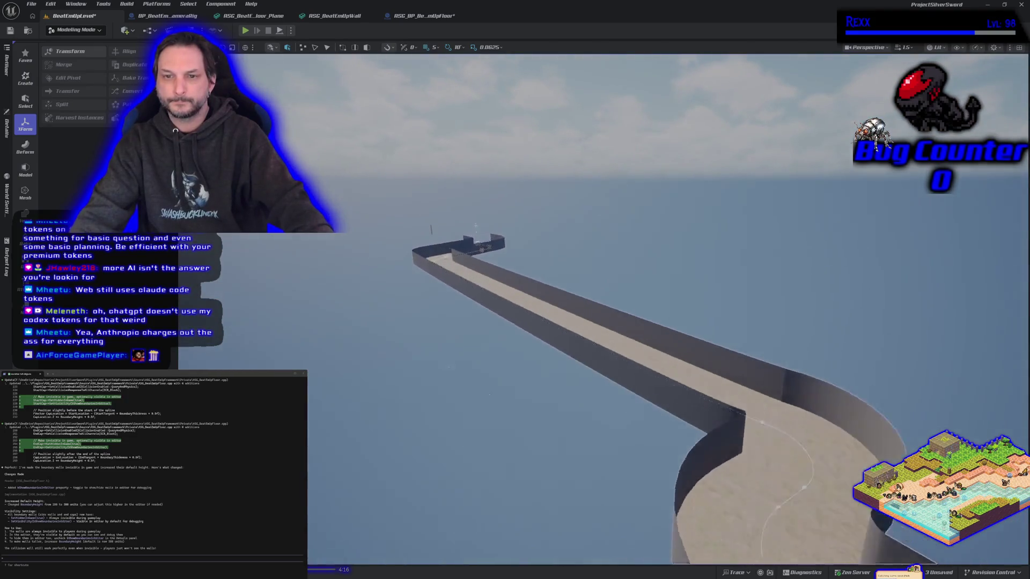
pyautogui.scroll(-8, 665, 333)
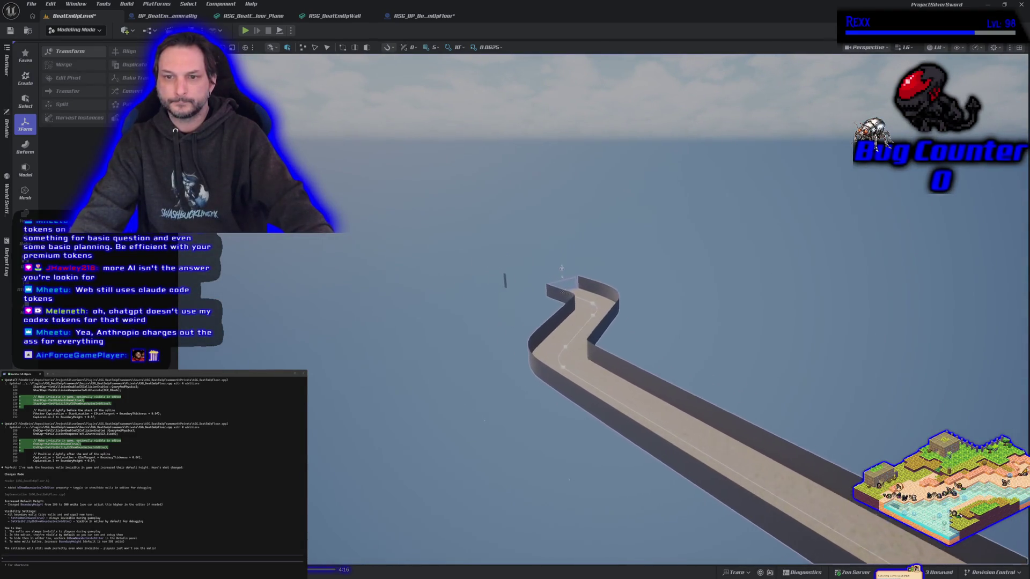
pyautogui.scroll(6, 665, 322)
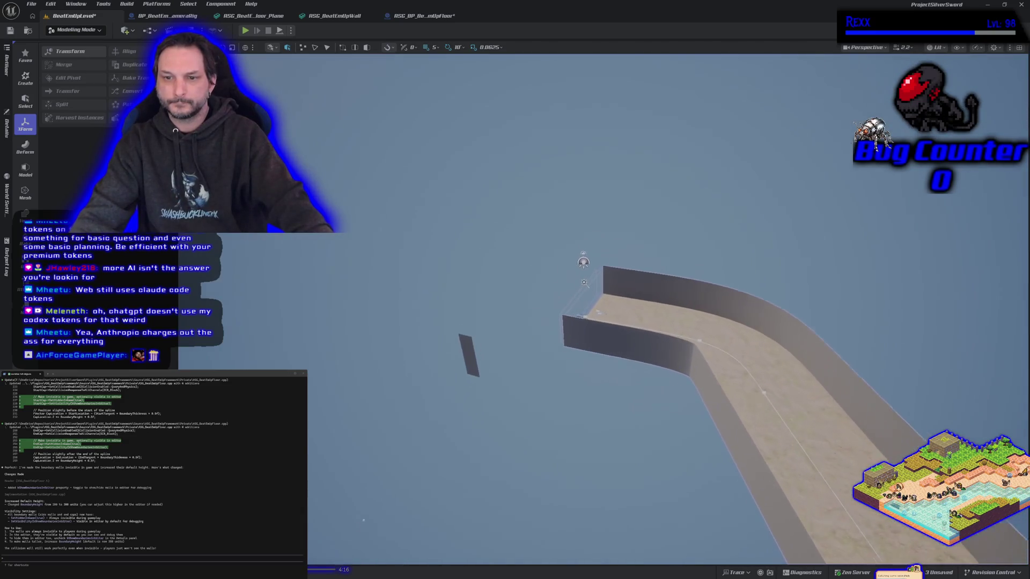
# Delete the stray floating wall piece and start a play test of the level
pyautogui.click(464, 359)
pyautogui.press('Delete')
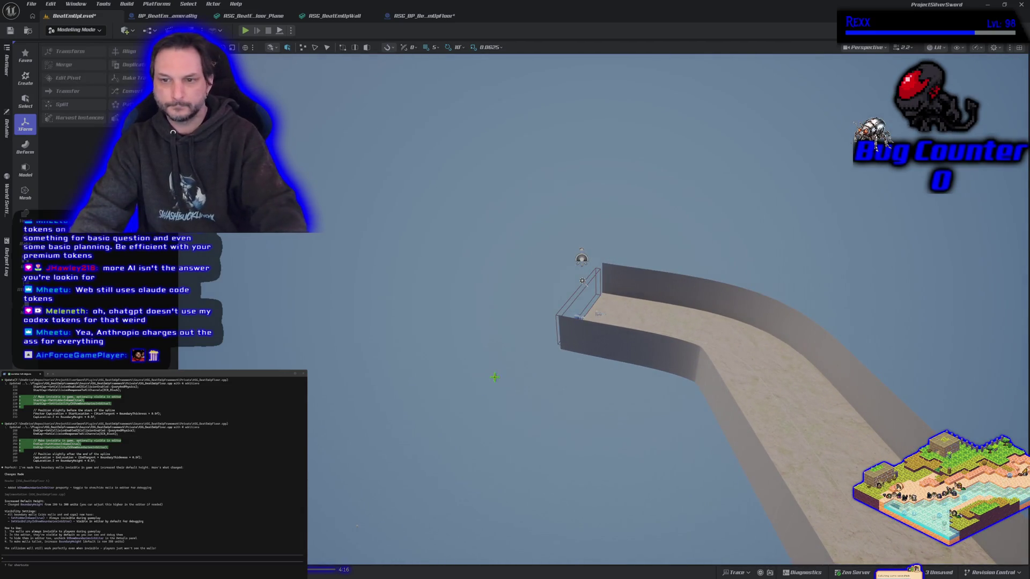
pyautogui.click(31, 7)
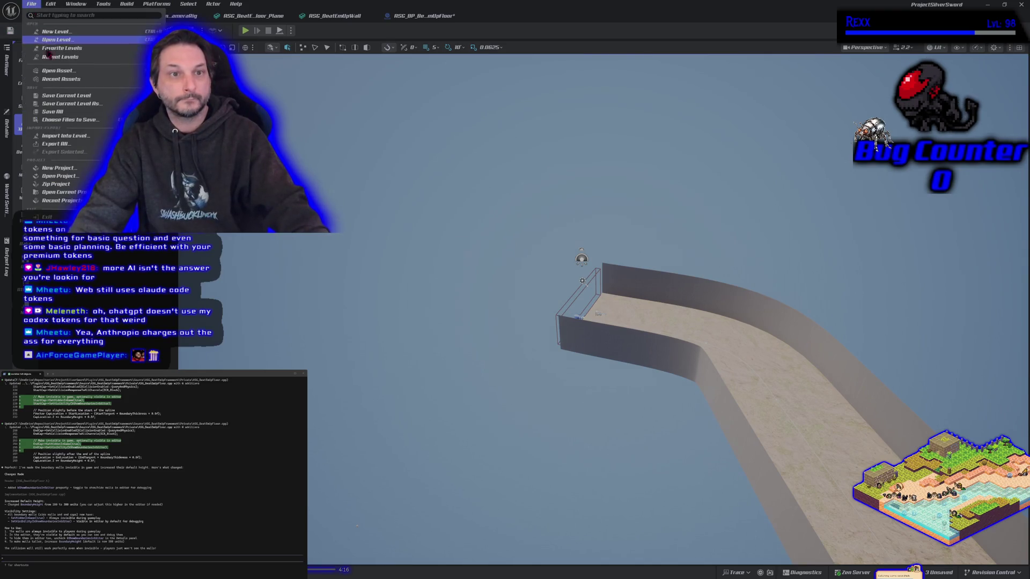
pyautogui.click(285, 269)
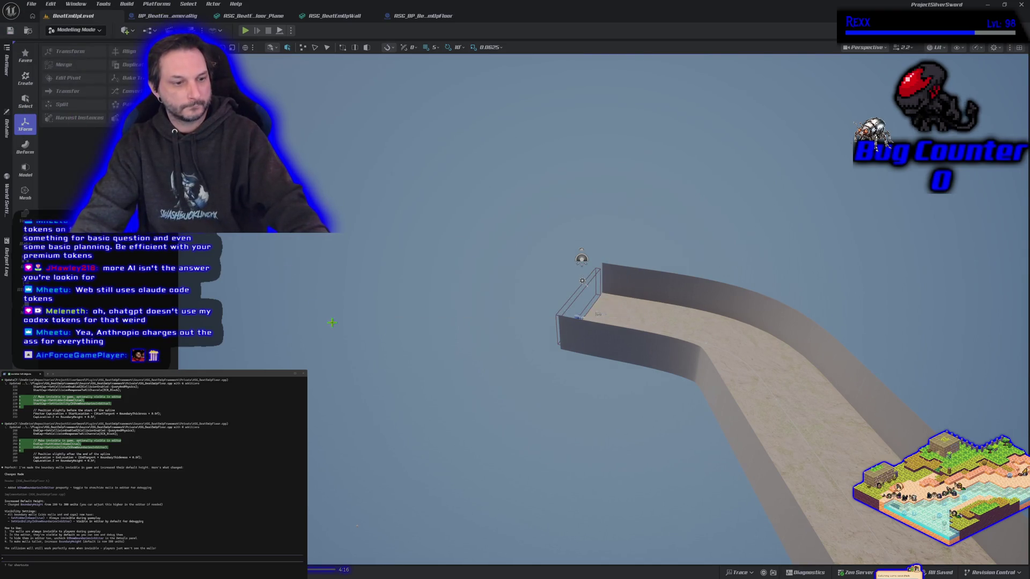
pyautogui.scroll(-10, 332, 323)
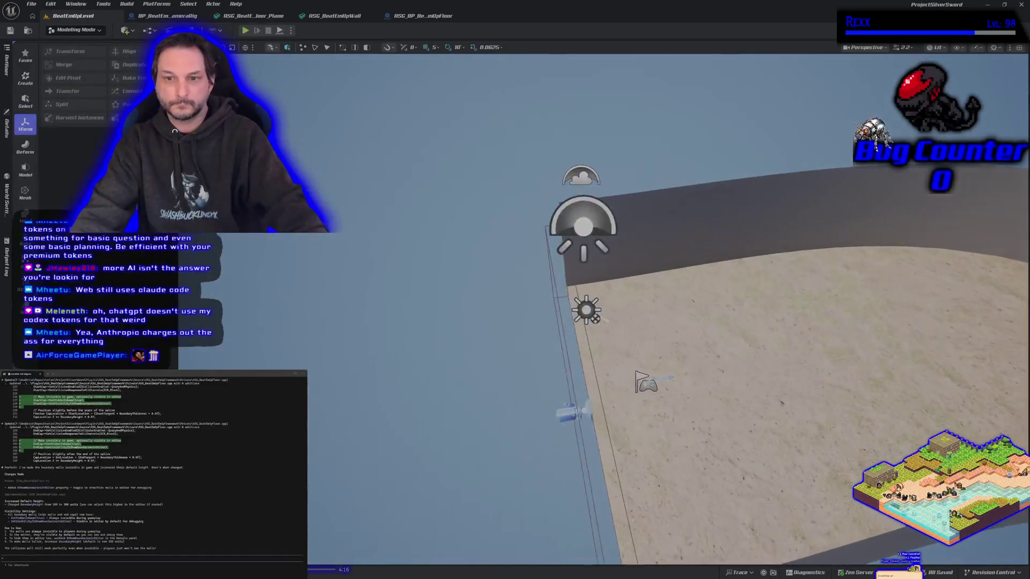
pyautogui.scroll(5, 332, 322)
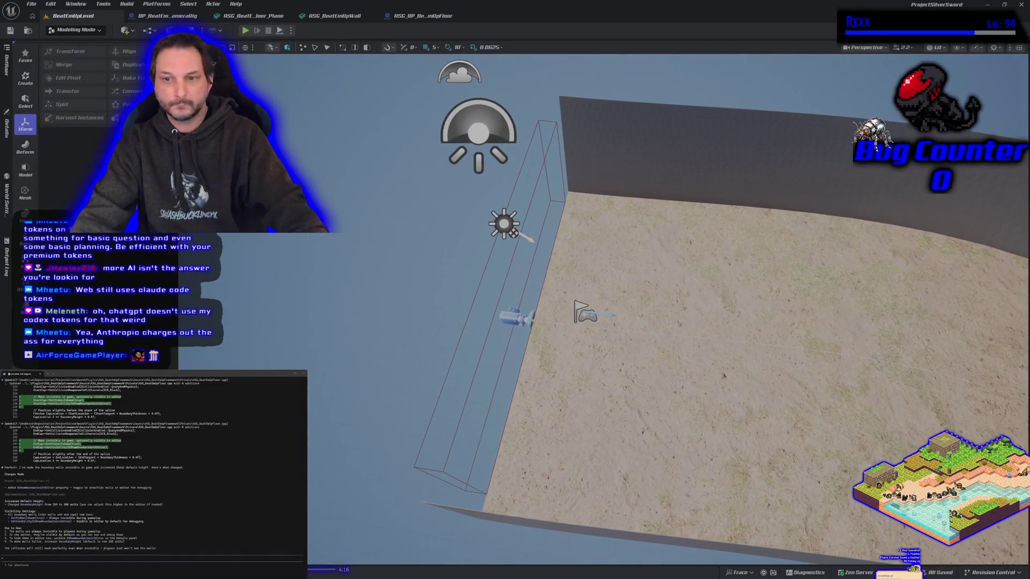
pyautogui.click(246, 31)
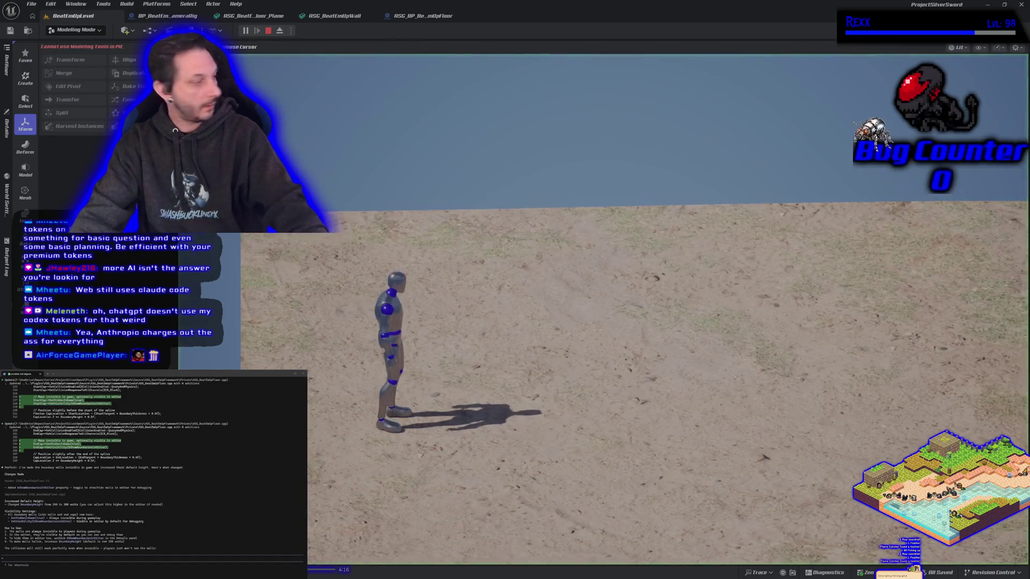
# Run the mannequin up the hill to the floor's edge, jump there, then end Play In Editor
pyautogui.press('w')
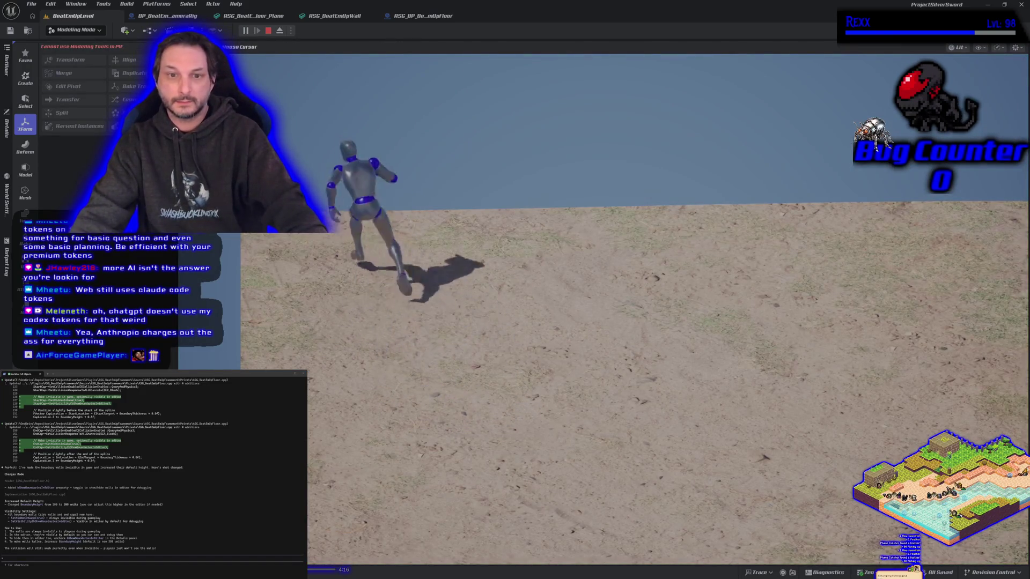
pyautogui.press('s')
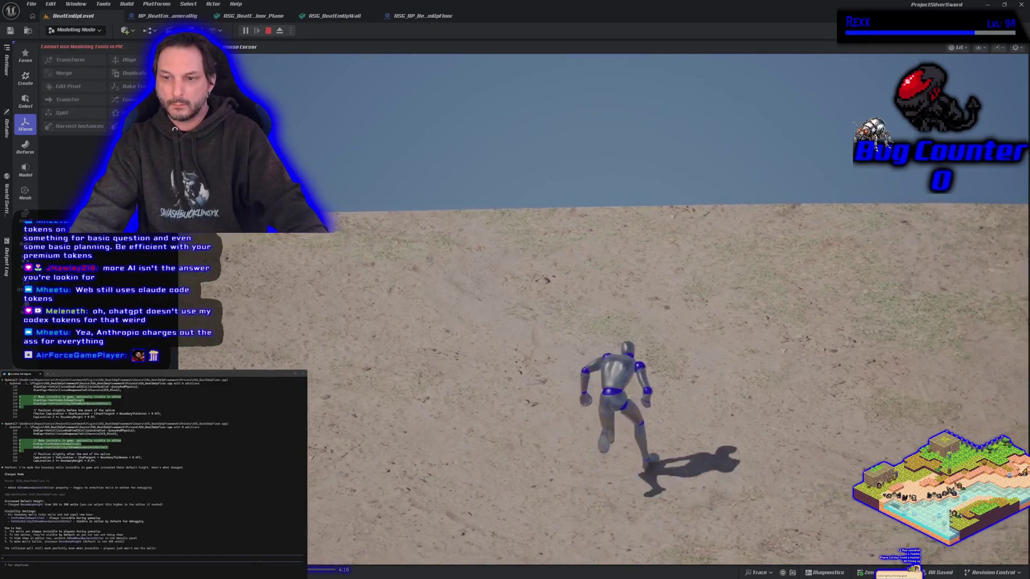
pyautogui.press('w')
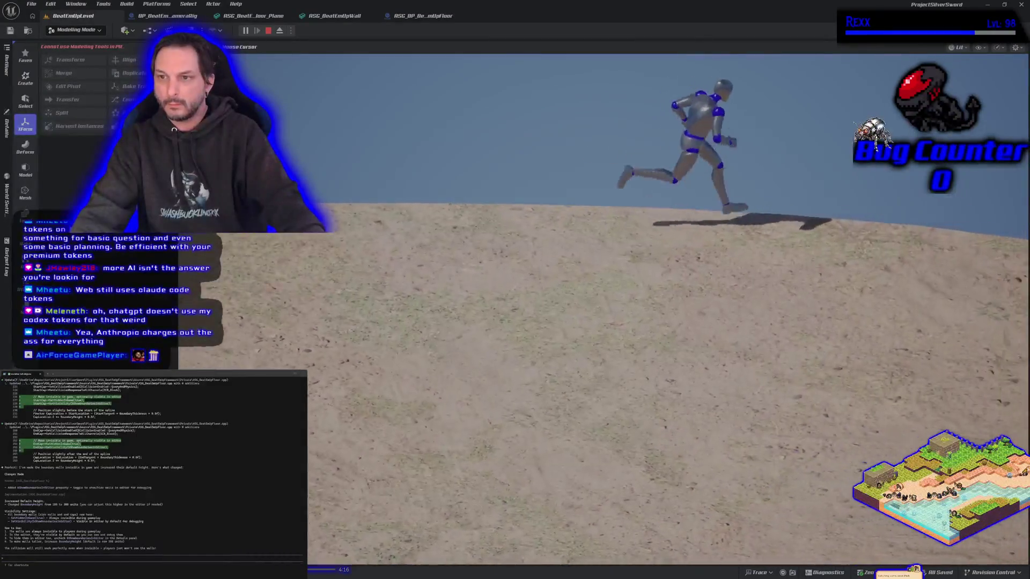
pyautogui.press('d')
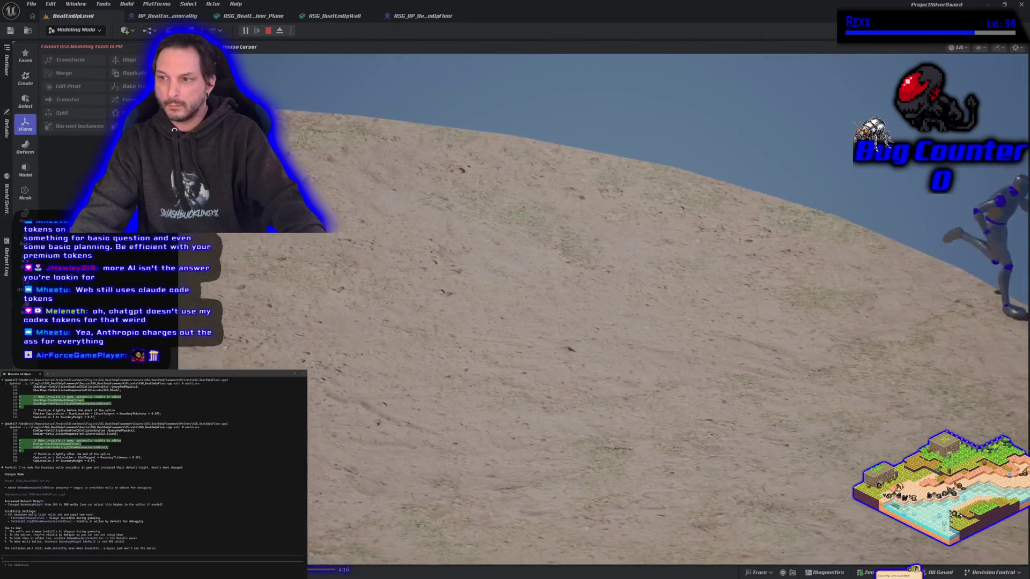
pyautogui.press('d')
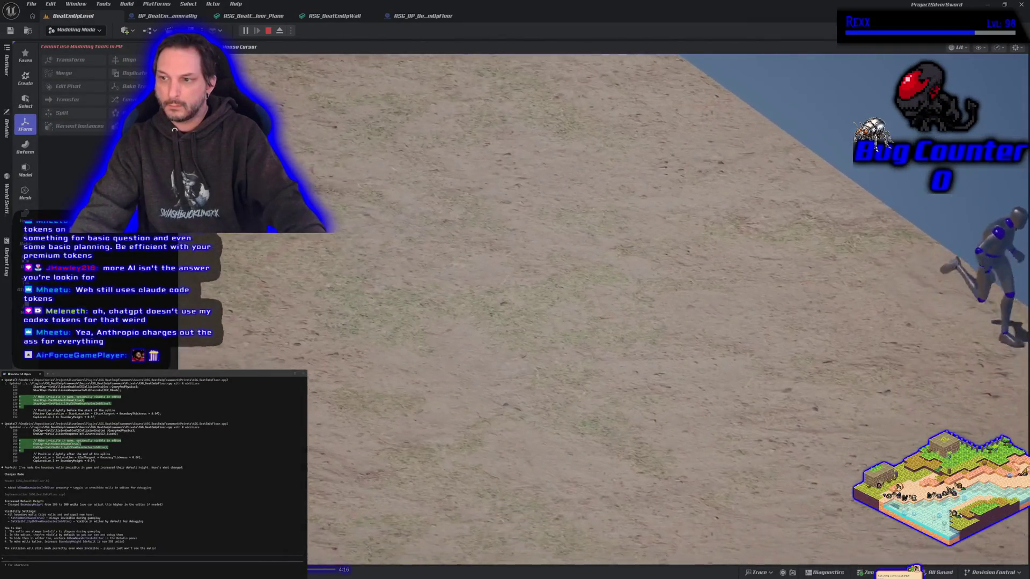
pyautogui.press('w')
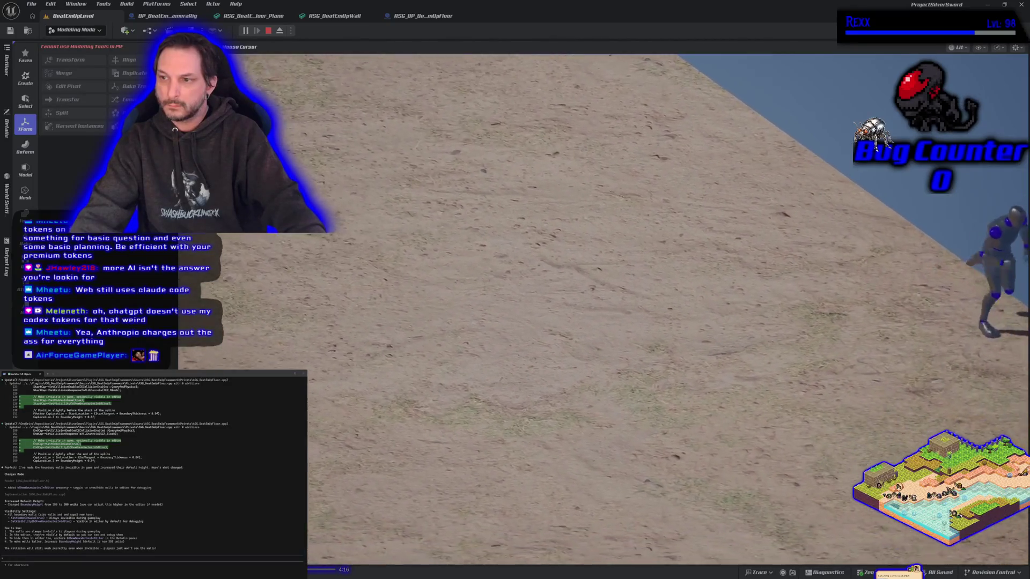
pyautogui.press('w')
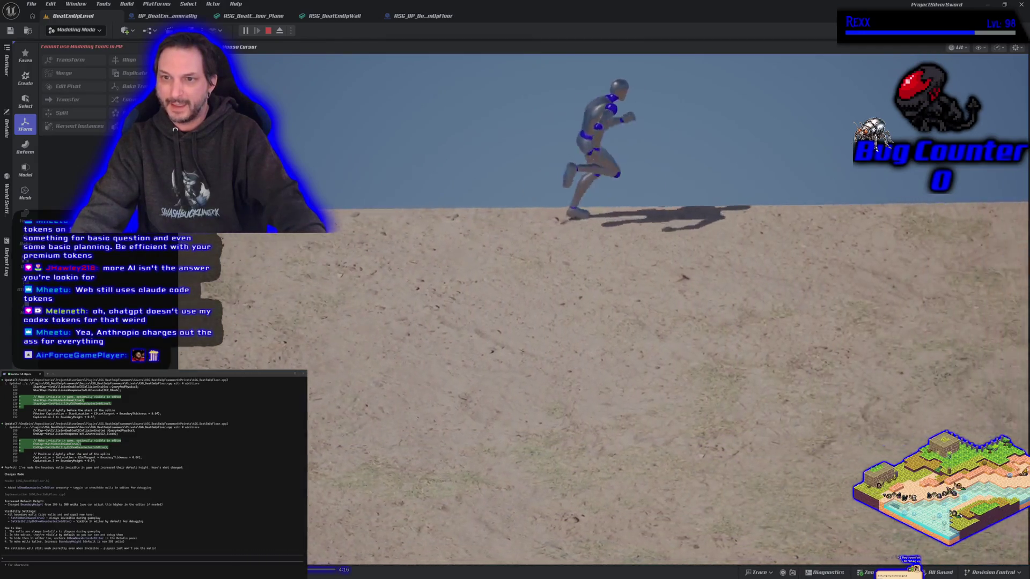
pyautogui.press('d')
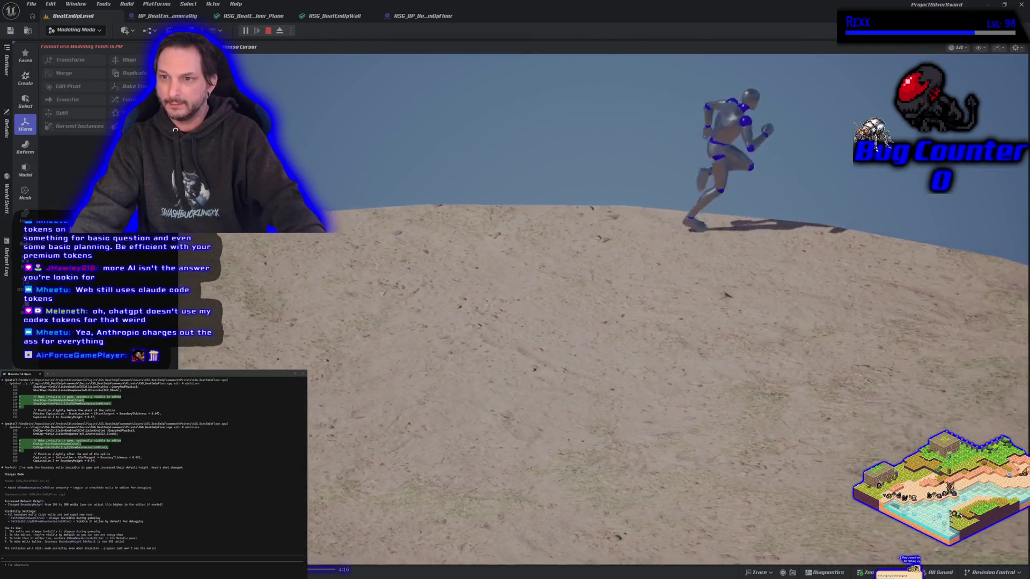
pyautogui.press('d')
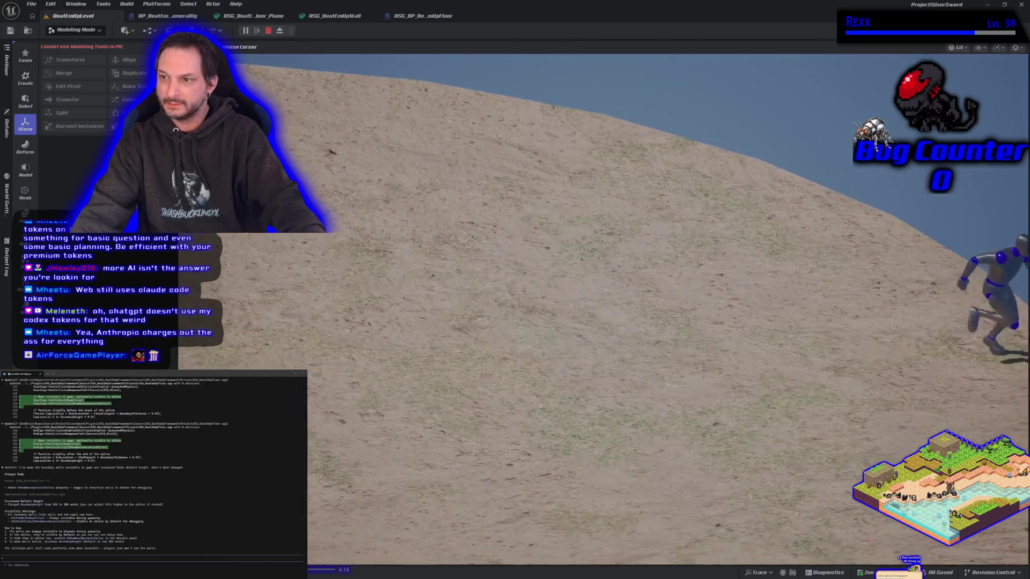
pyautogui.press('d')
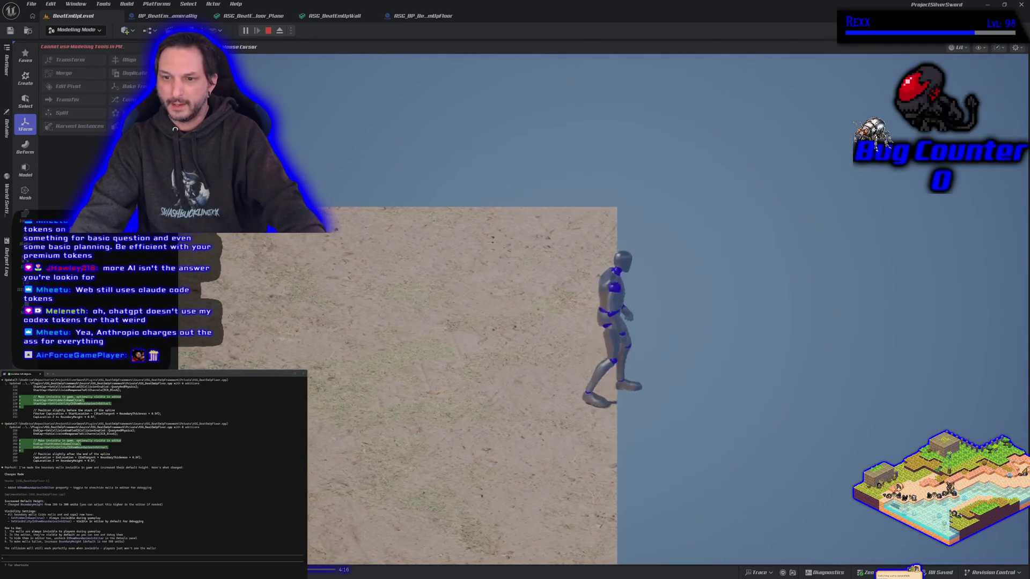
pyautogui.press('space')
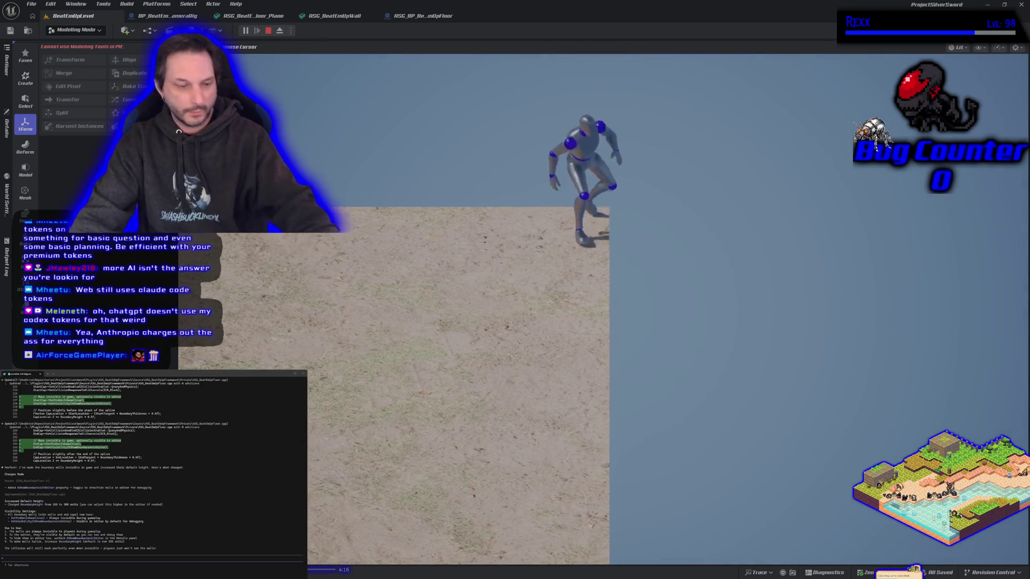
pyautogui.press('Escape')
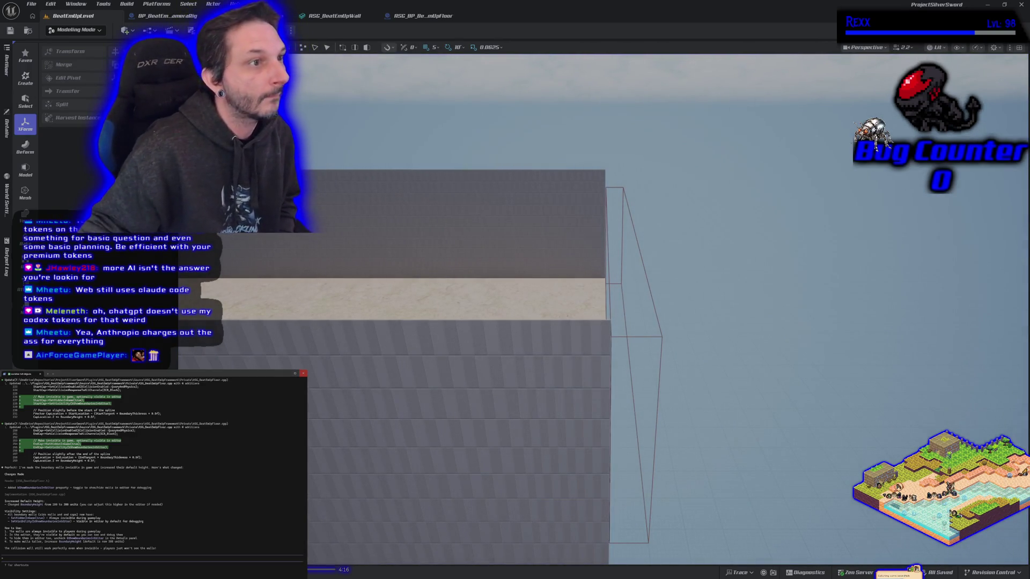
# Select the walled floor and toggle Show Boundaries in Editor off, then back on
pyautogui.click(413, 395)
pyautogui.scroll(-10, 413, 384)
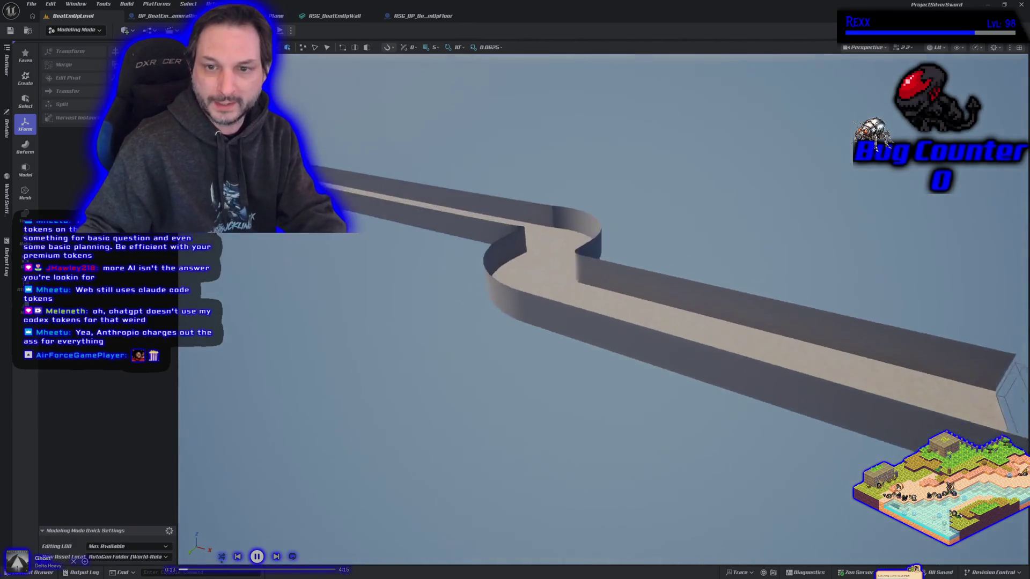
pyautogui.scroll(10, 600, 322)
pyautogui.scroll(2, 372, 184)
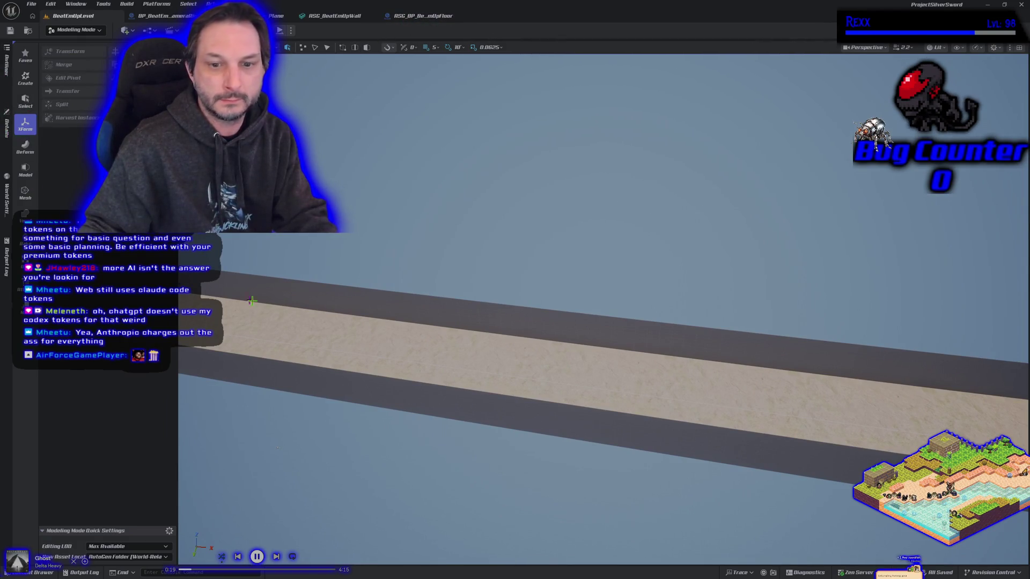
pyautogui.click(340, 341)
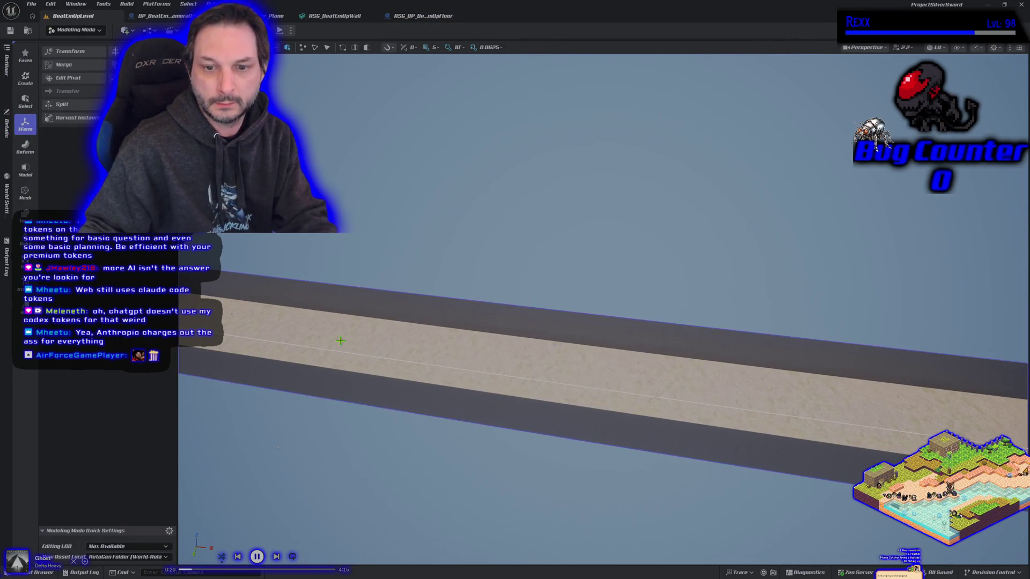
pyautogui.click(7, 128)
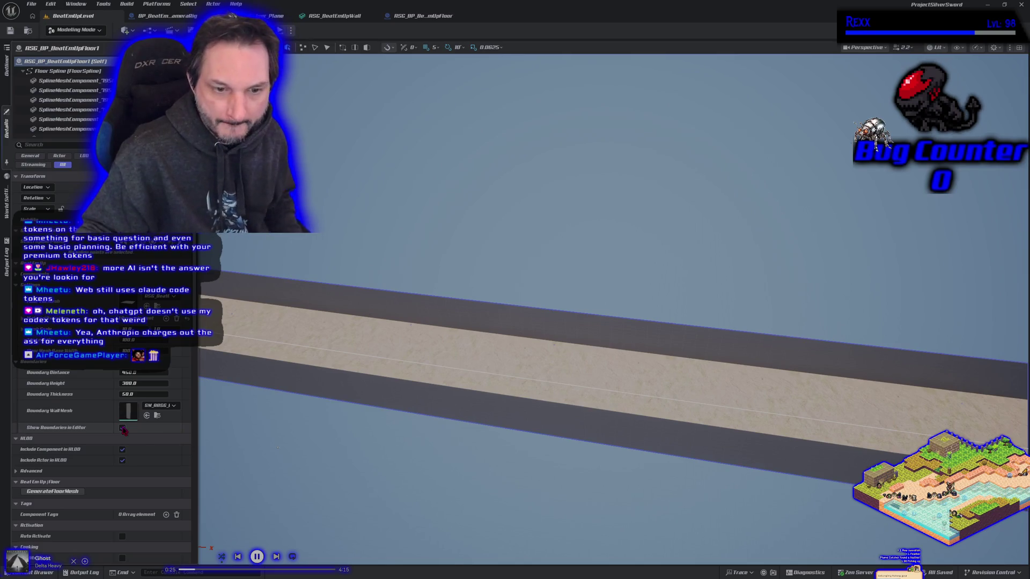
pyautogui.click(123, 428)
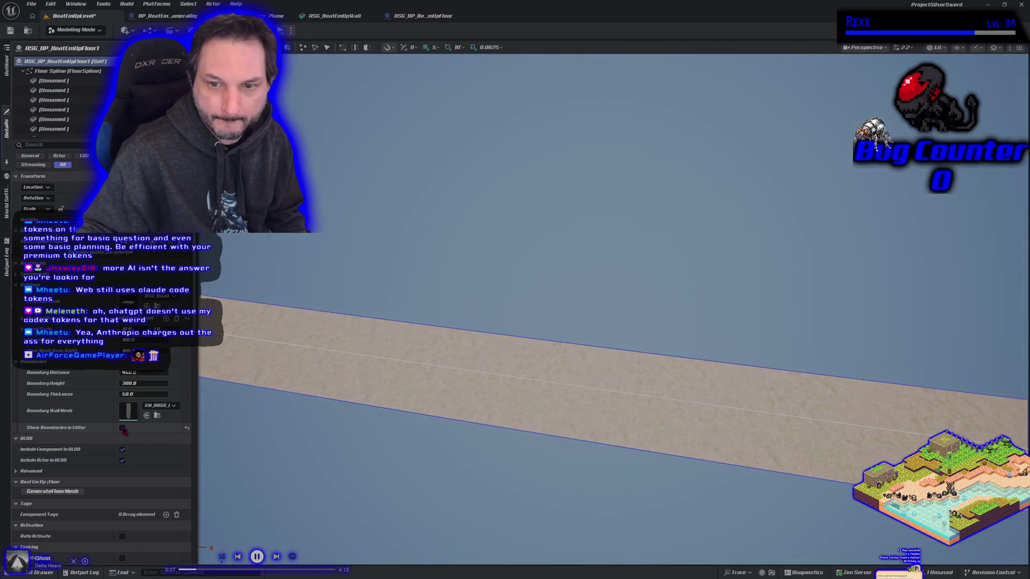
pyautogui.click(122, 428)
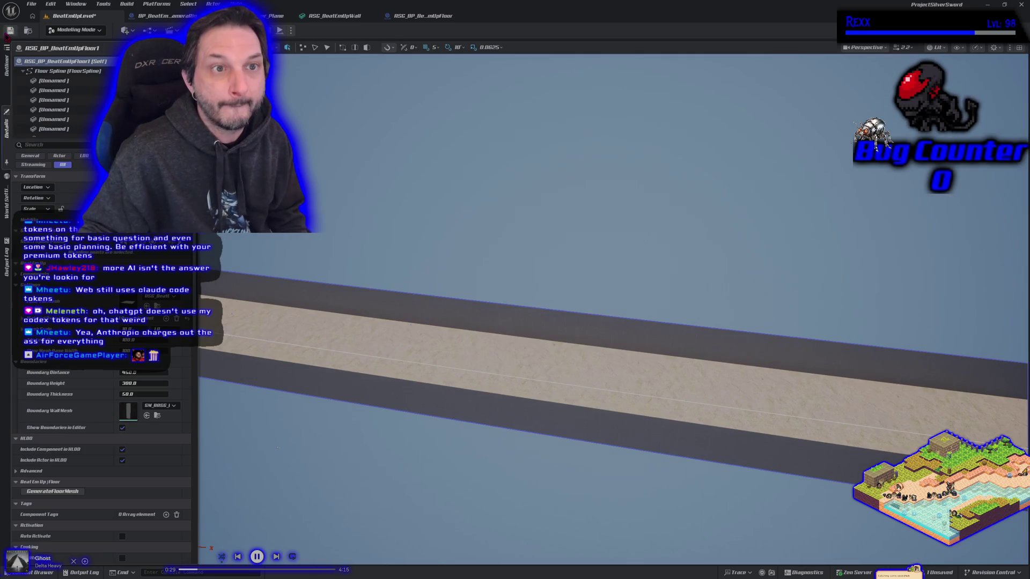
pyautogui.click(6, 48)
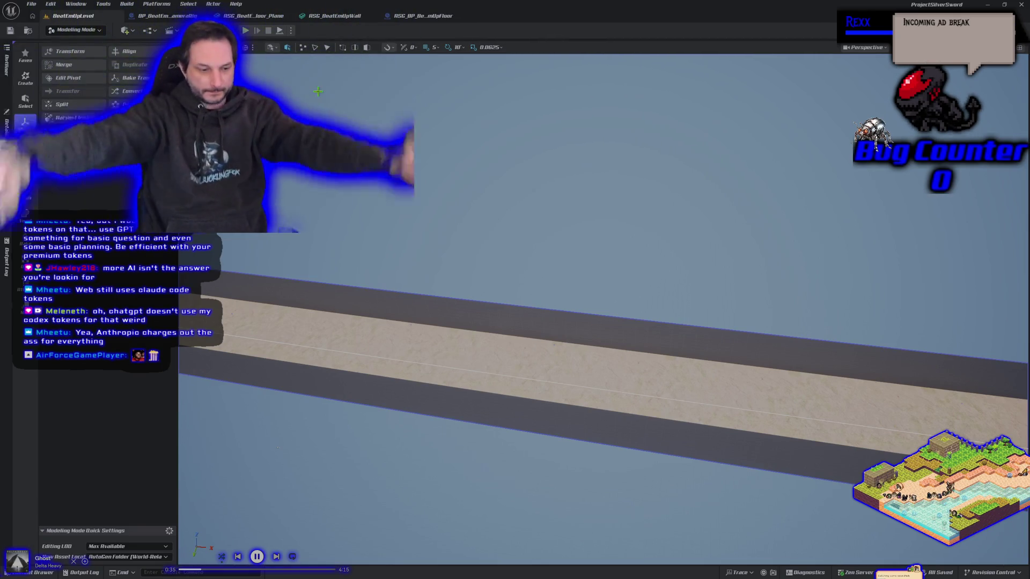
pyautogui.moveTo(318, 92); pyautogui.dragTo(376, 97)
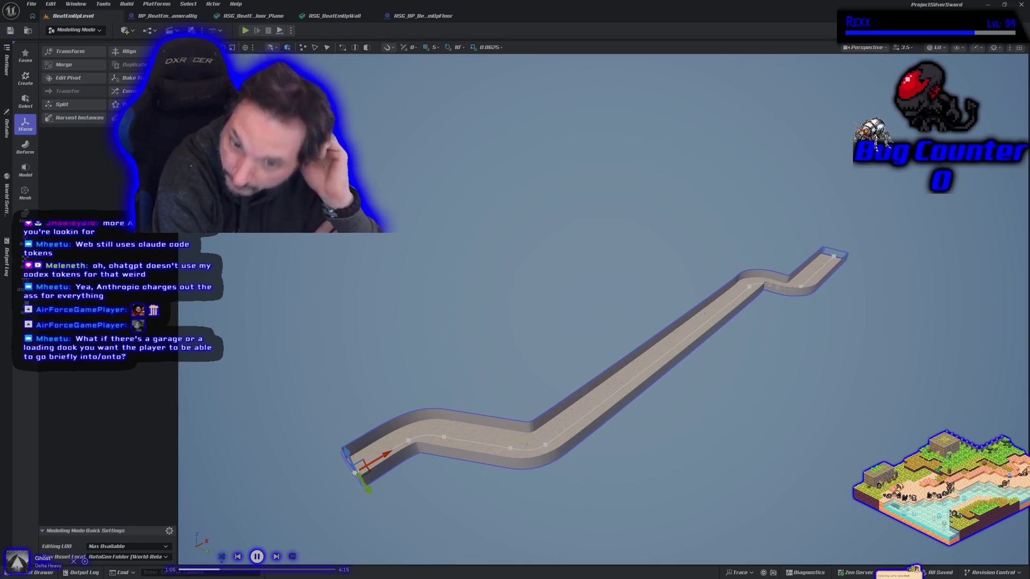
pyautogui.moveTo(612, 451)
pyautogui.mouseDown()
pyautogui.moveTo(612, 418)
pyautogui.moveTo(434, 429)
pyautogui.mouseUp()
pyautogui.scroll(-3, 594, 458)
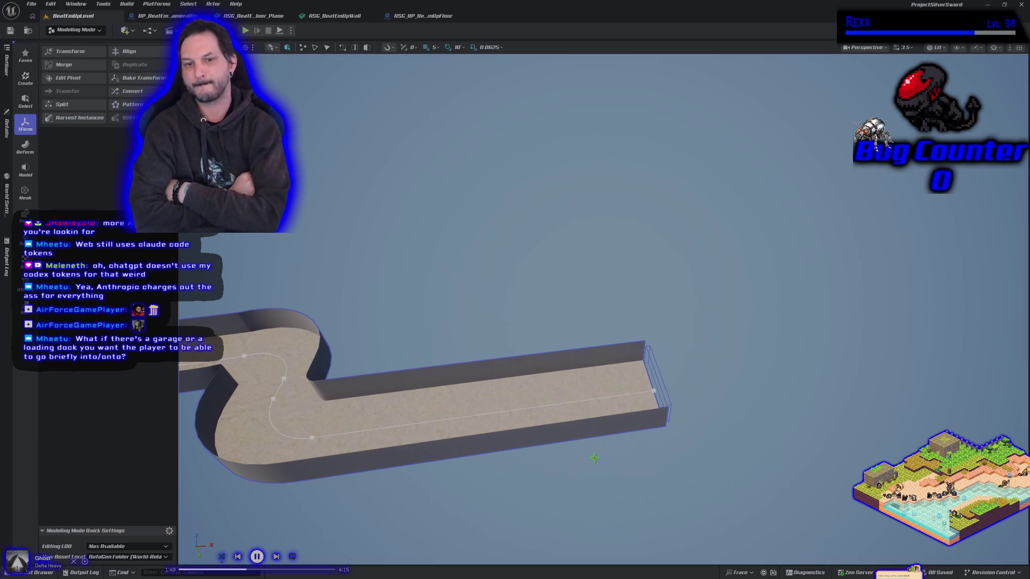
pyautogui.moveTo(825, 370)
pyautogui.mouseDown()
pyautogui.moveTo(825, 301)
pyautogui.moveTo(826, 408)
pyautogui.mouseUp()
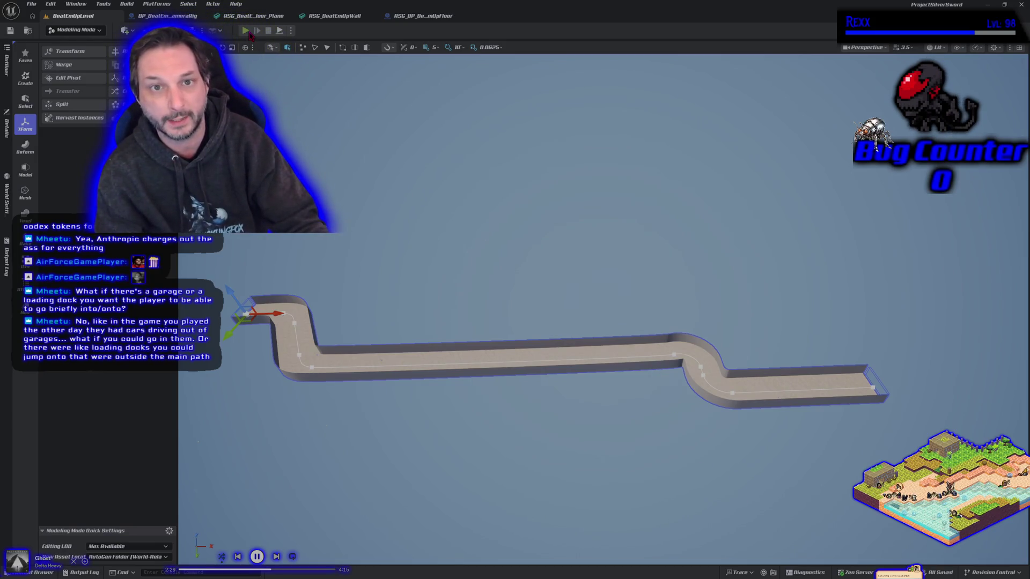
# Start another play test, run the character forward, back, left and right, then stop it
pyautogui.click(248, 33)
pyautogui.press('w')
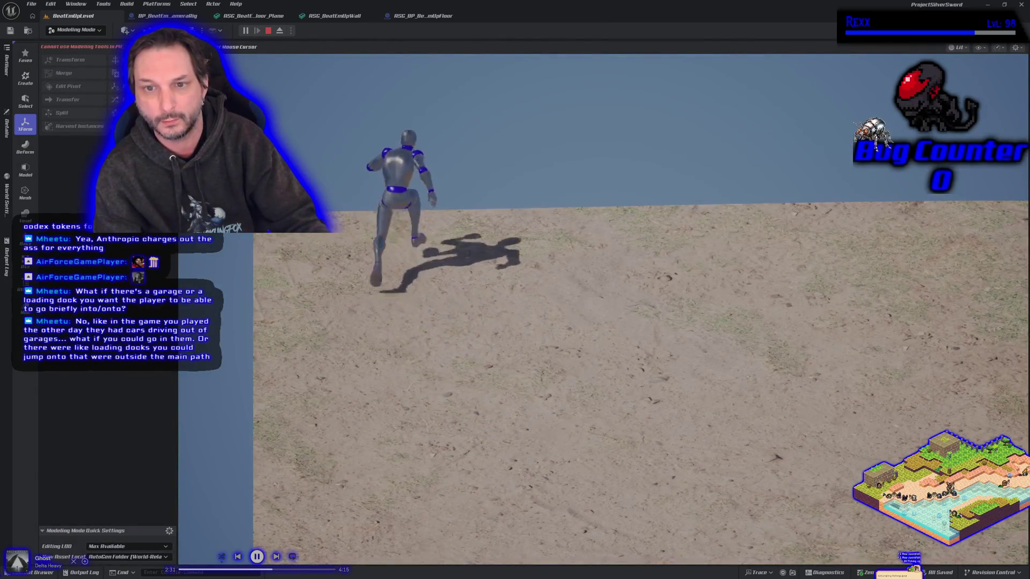
pyautogui.press('s')
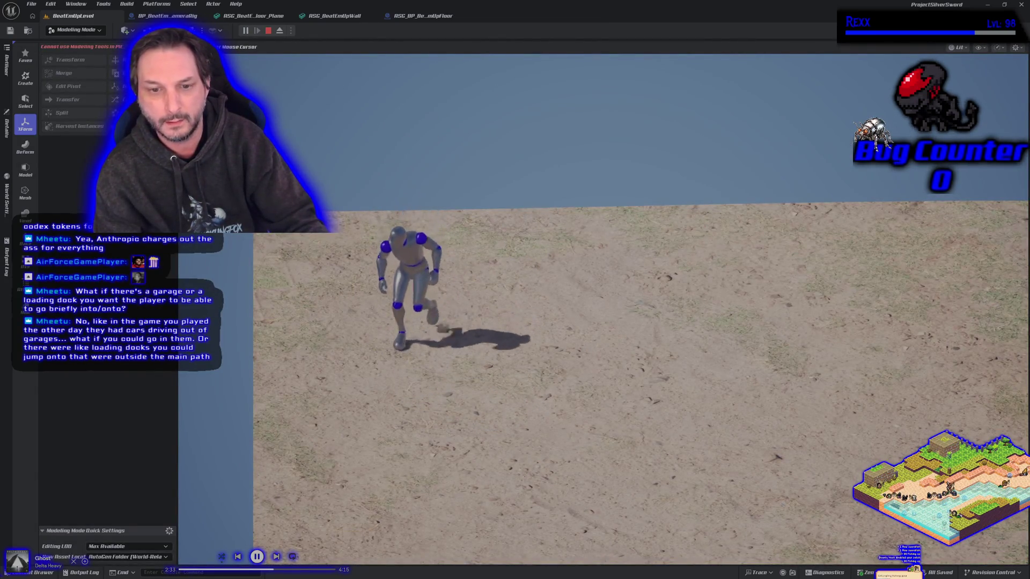
pyautogui.press('a')
pyautogui.press('d')
pyautogui.press('a')
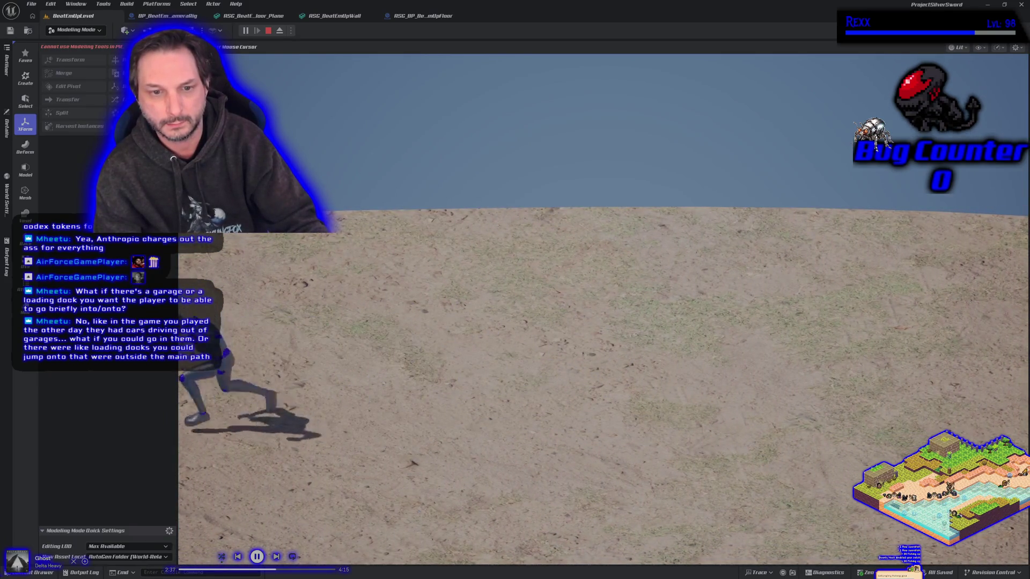
pyautogui.press('w')
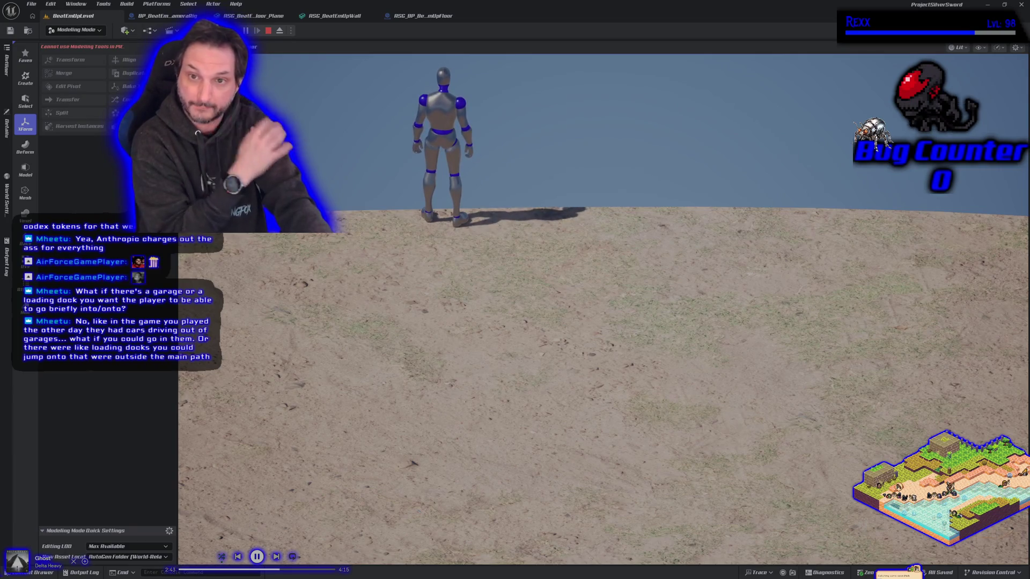
pyautogui.press('s')
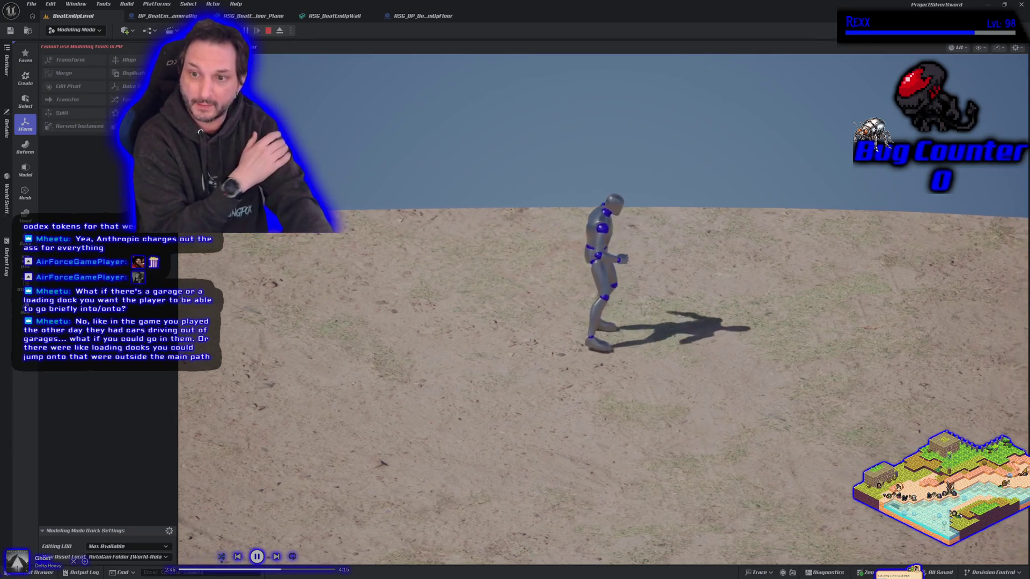
pyautogui.press('a')
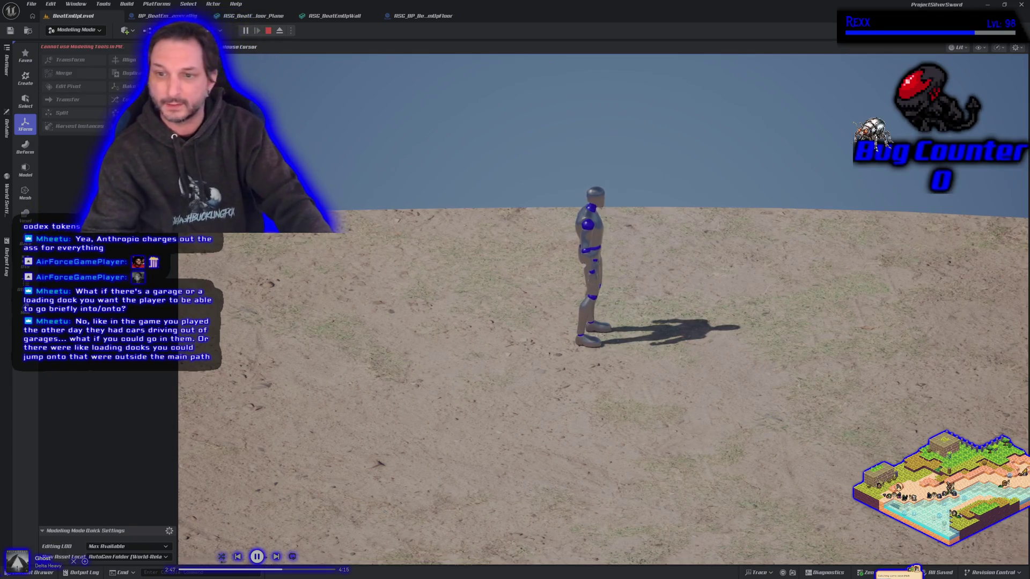
pyautogui.press('Escape')
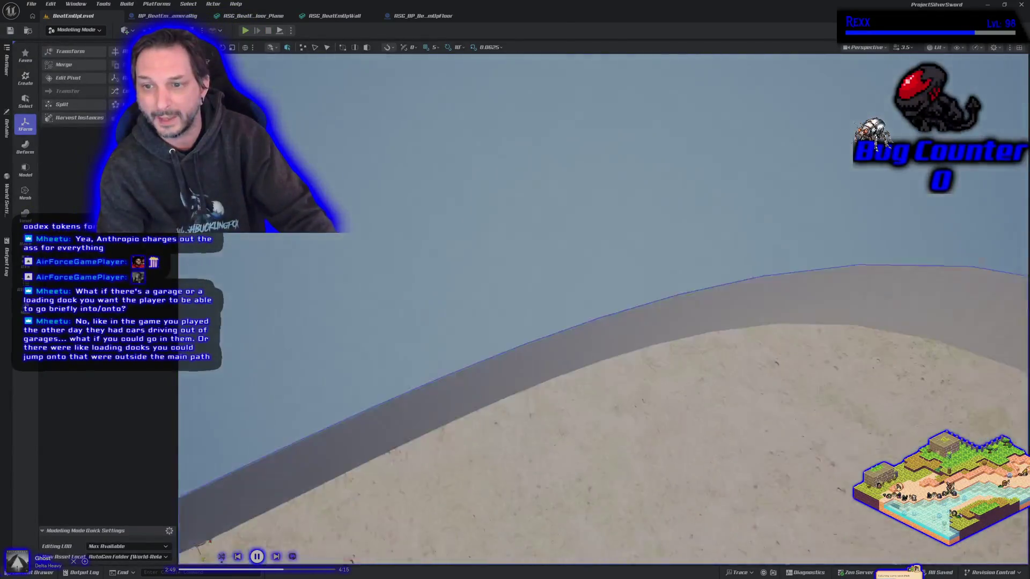
pyautogui.moveTo(528, 235)
pyautogui.mouseDown()
pyautogui.moveTo(536, 300)
pyautogui.moveTo(528, 234)
pyautogui.mouseUp()
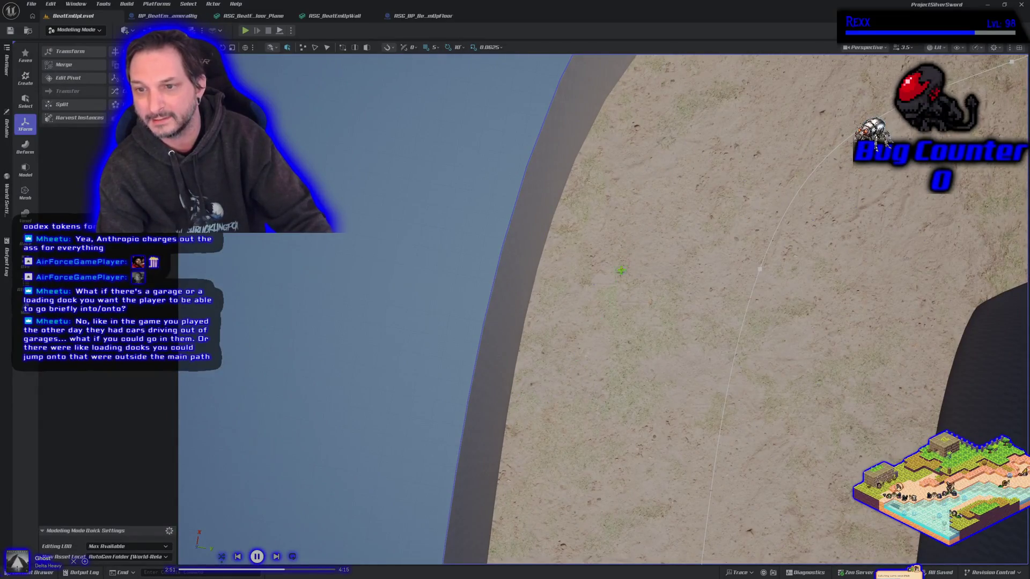
pyautogui.moveTo(611, 374)
pyautogui.mouseDown()
pyautogui.moveTo(575, 276)
pyautogui.moveTo(558, 298)
pyautogui.mouseUp()
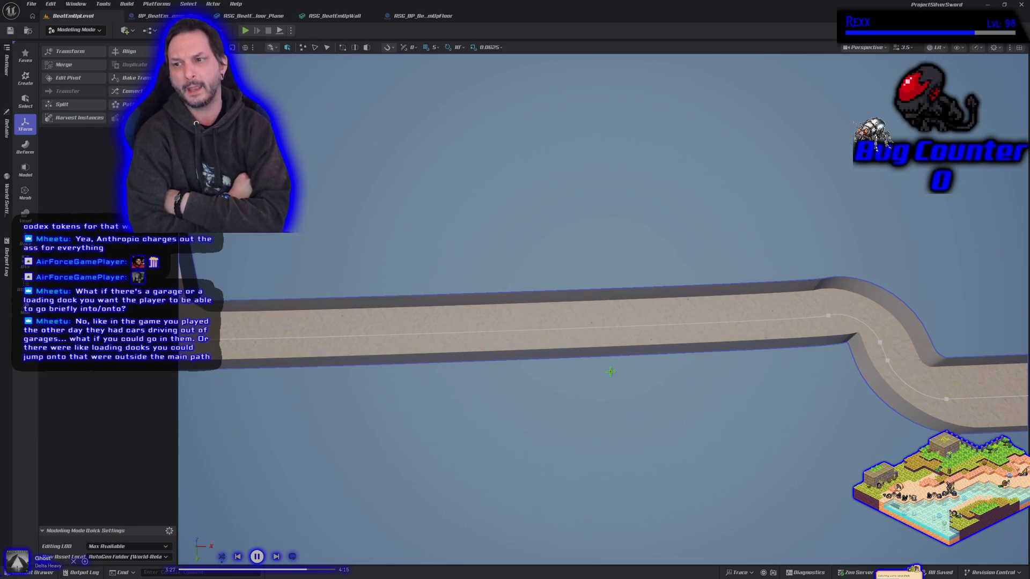
pyautogui.moveTo(850, 414)
pyautogui.mouseDown()
pyautogui.moveTo(850, 359)
pyautogui.moveTo(805, 352)
pyautogui.mouseUp()
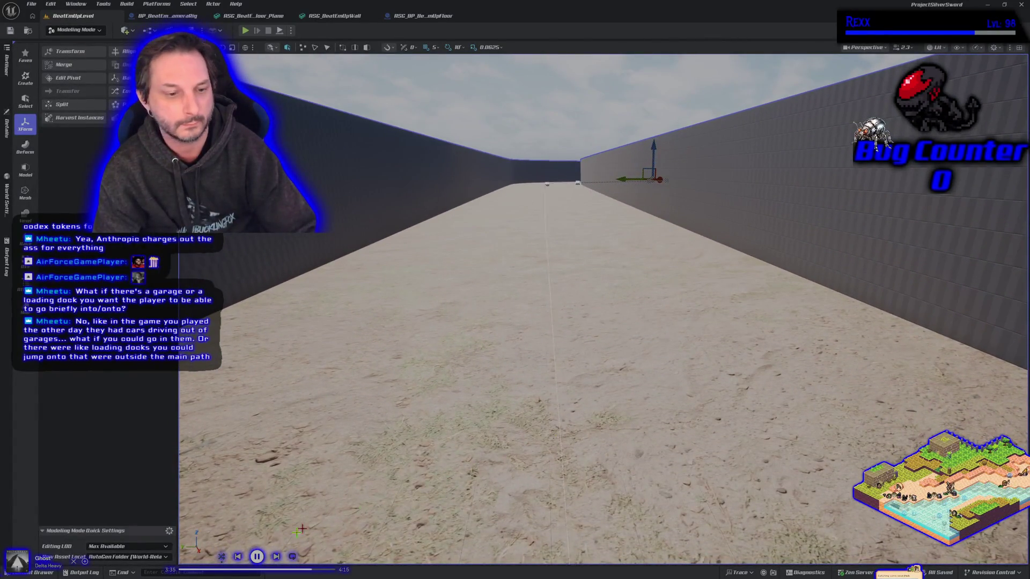
# Place SKM_Echo from Characters/Echo/Meshes beside the wall and compare its height with the wall
pyautogui.hotkey('ctrl', 'space')
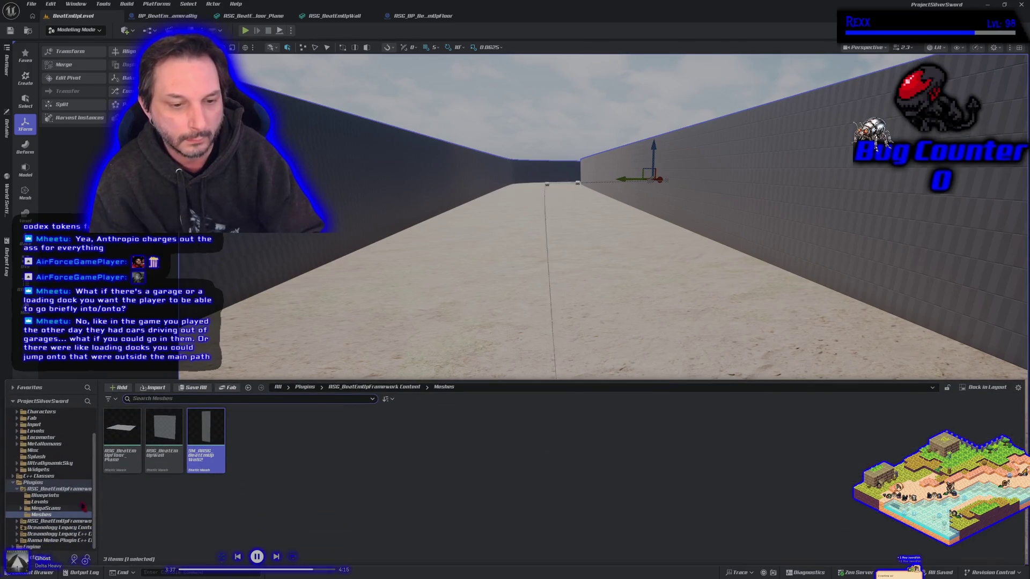
pyautogui.click(53, 413)
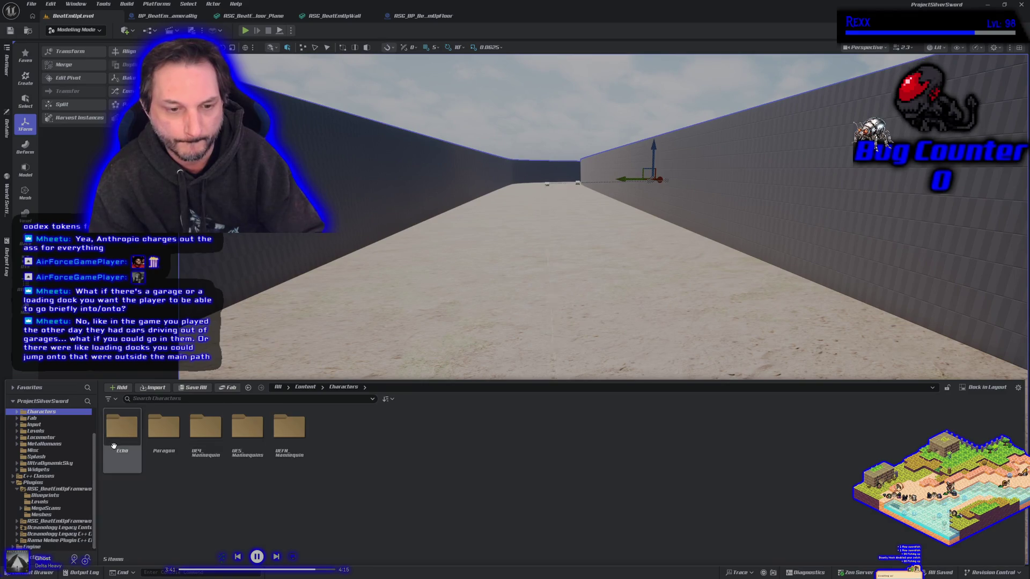
pyautogui.doubleClick(122, 429)
pyautogui.doubleClick(163, 426)
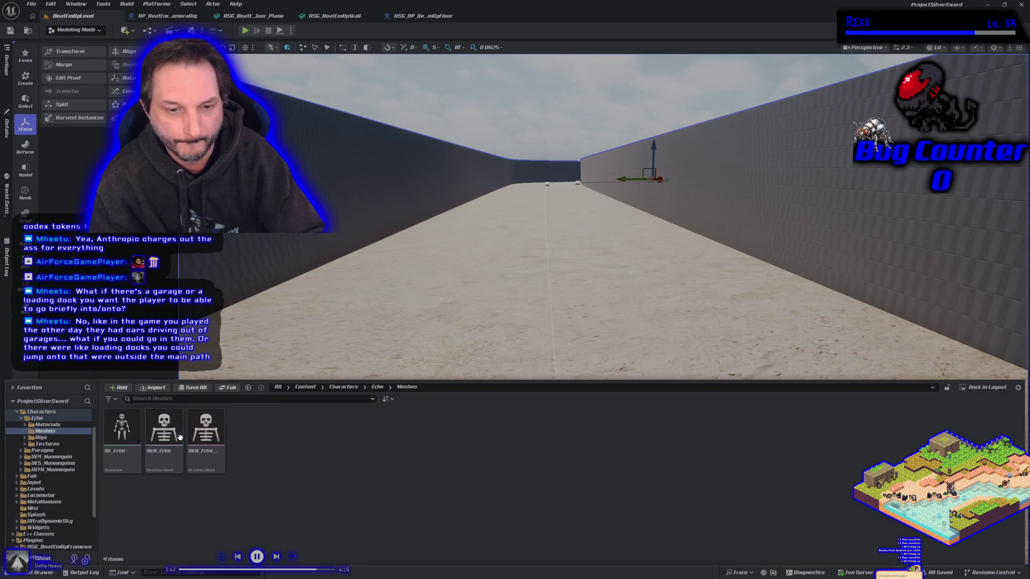
pyautogui.moveTo(164, 430)
pyautogui.mouseDown()
pyautogui.moveTo(714, 376)
pyautogui.moveTo(809, 330)
pyautogui.moveTo(826, 277)
pyautogui.moveTo(839, 274)
pyautogui.moveTo(832, 300)
pyautogui.mouseUp()
pyautogui.press('f')
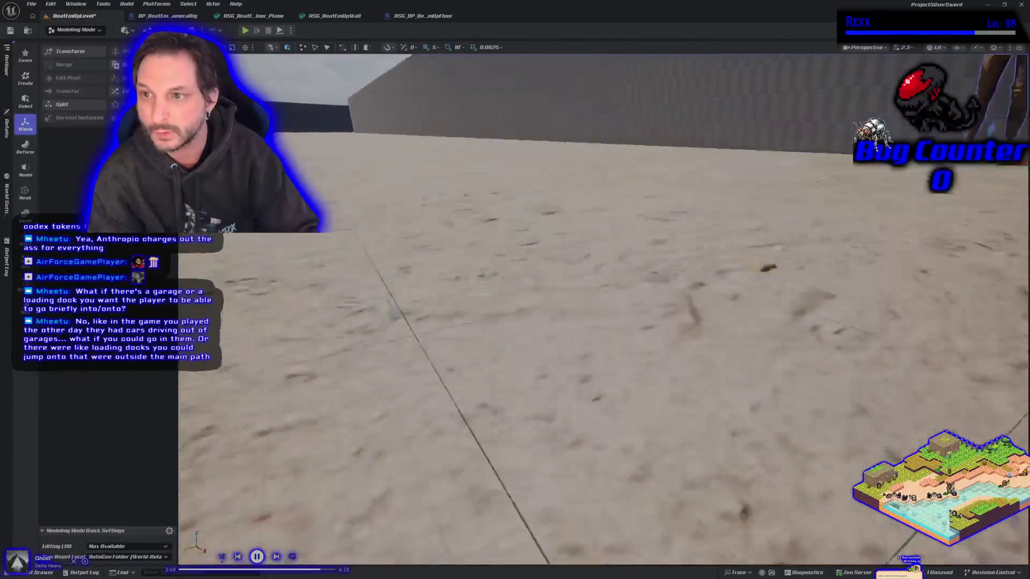
pyautogui.scroll(-2, 603, 309)
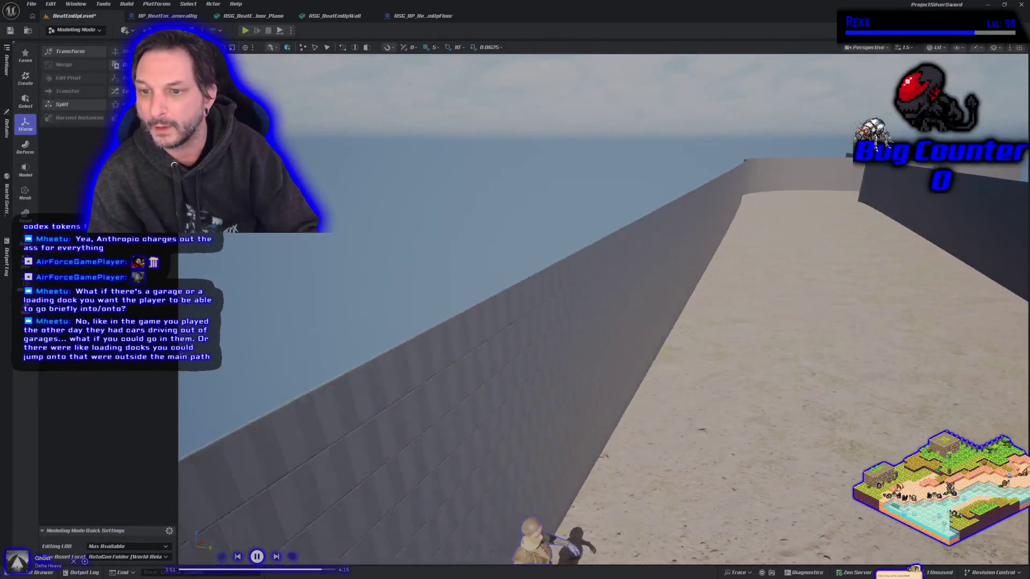
pyautogui.press('e')
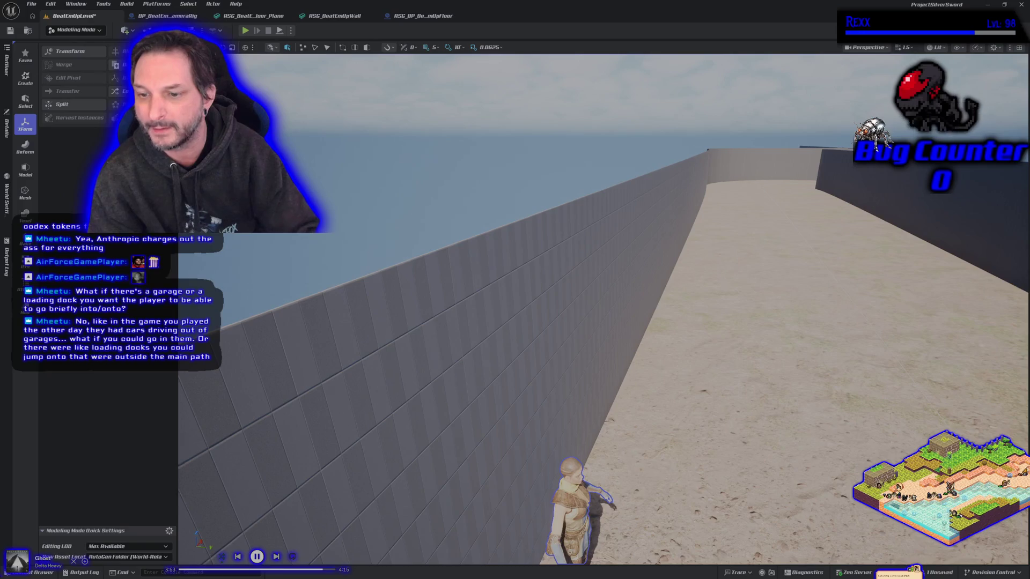
pyautogui.press('a')
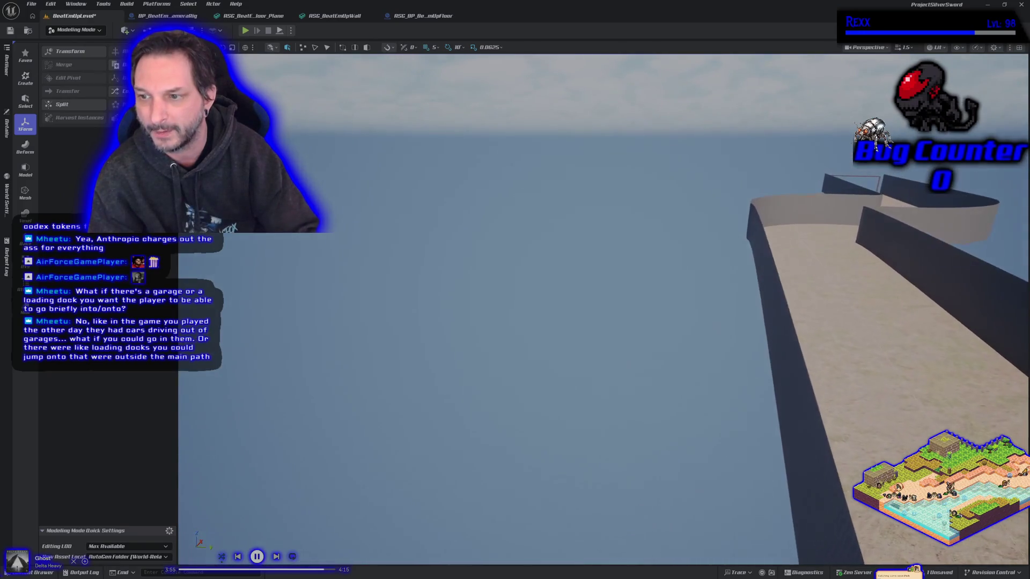
pyautogui.moveTo(760, 232)
pyautogui.mouseDown()
pyautogui.moveTo(745, 232)
pyautogui.moveTo(761, 231)
pyautogui.mouseUp()
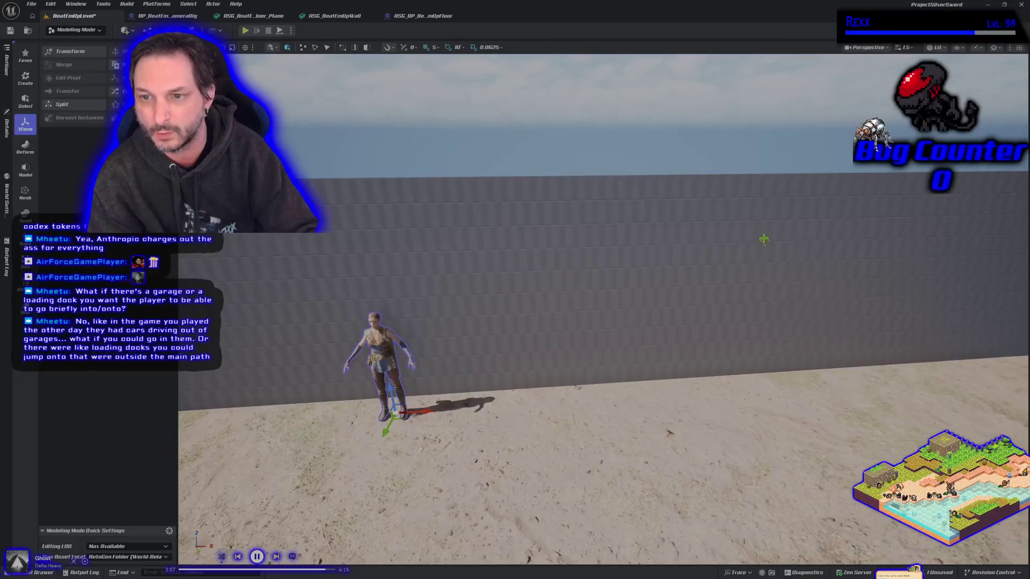
pyautogui.moveTo(681, 305)
pyautogui.mouseDown()
pyautogui.moveTo(628, 325)
pyautogui.moveTo(719, 319)
pyautogui.moveTo(709, 337)
pyautogui.mouseUp()
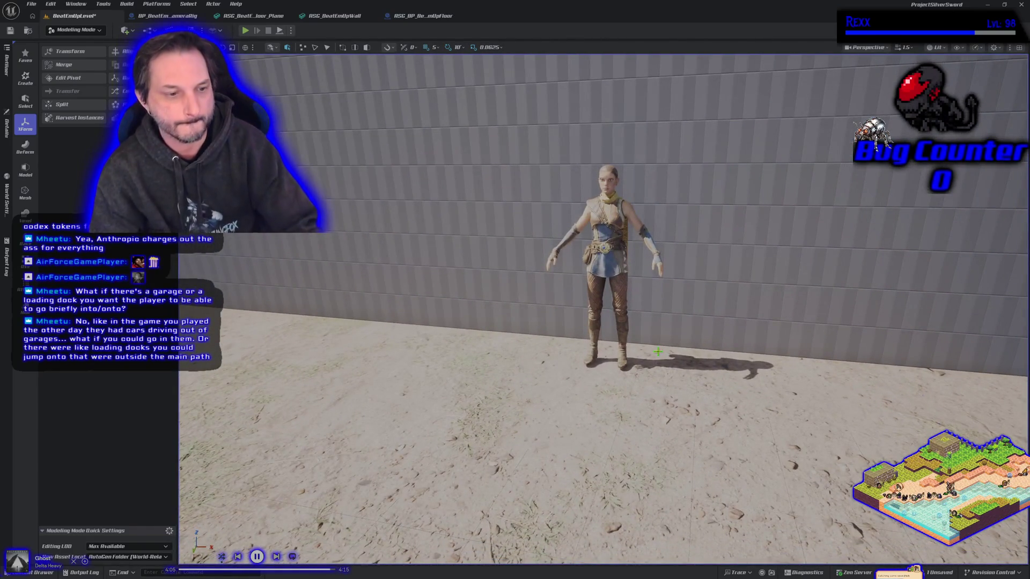
pyautogui.scroll(-10, 657, 351)
pyautogui.moveTo(627, 371); pyautogui.dragTo(626, 354)
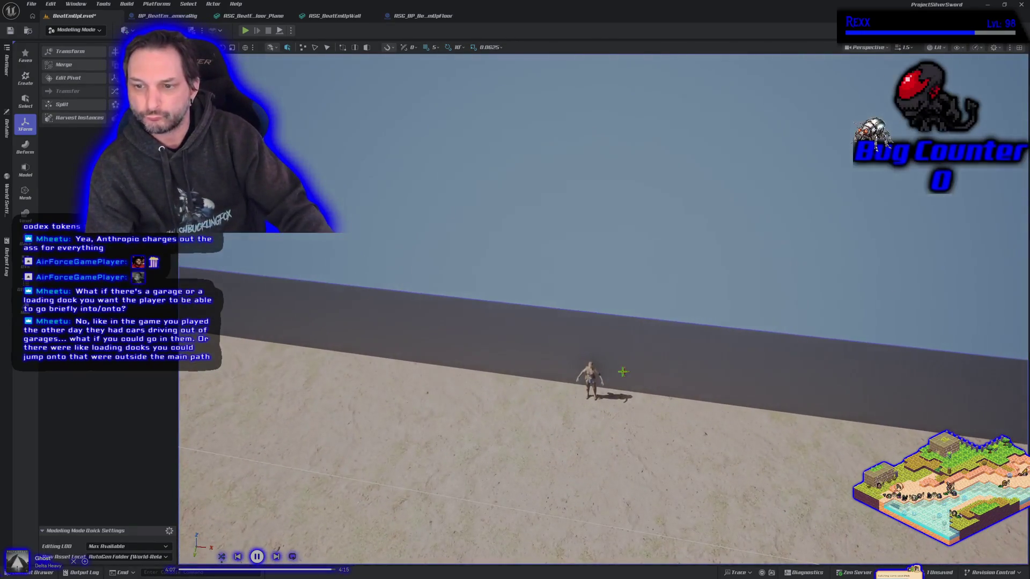
# Delete the Echo character and save the level
pyautogui.click(590, 382)
pyautogui.press('Delete')
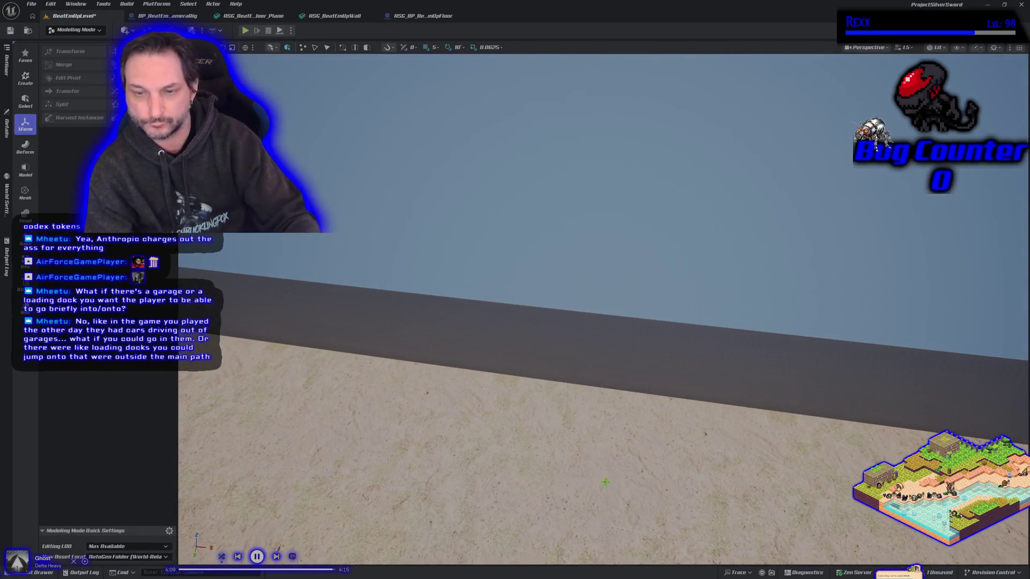
pyautogui.hotkey('ctrl', 's')
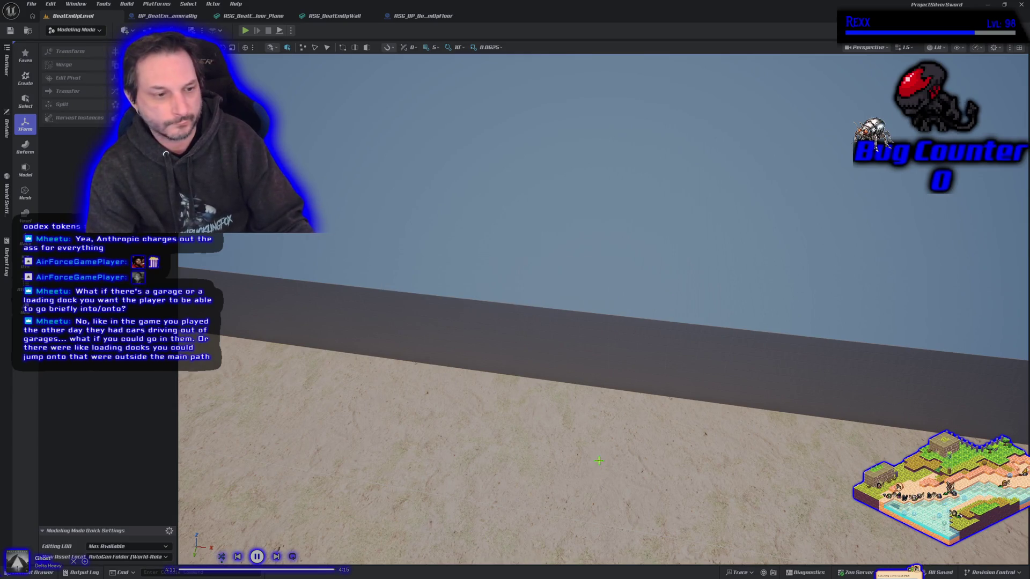
pyautogui.moveTo(568, 408); pyautogui.dragTo(569, 544)
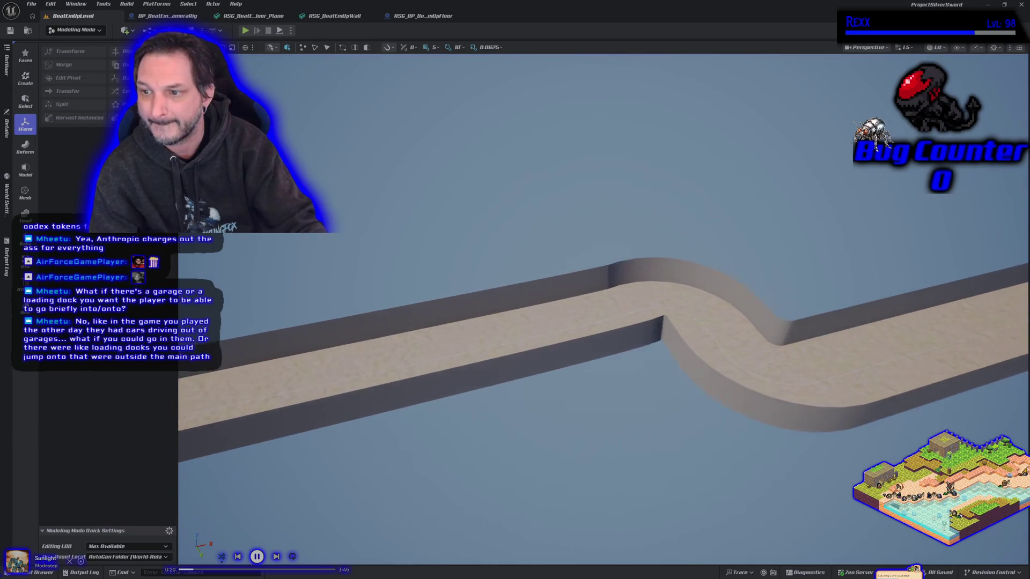
# Fly the viewport along the walled S-curved path to its far end, then switch to Rider
pyautogui.scroll(2, 601, 300)
pyautogui.press('w')
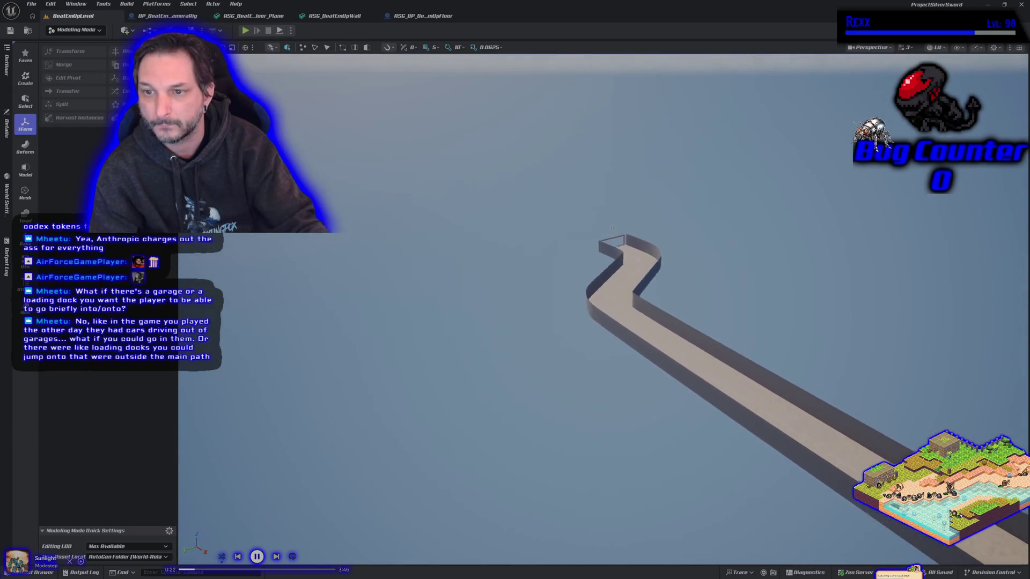
pyautogui.press('w')
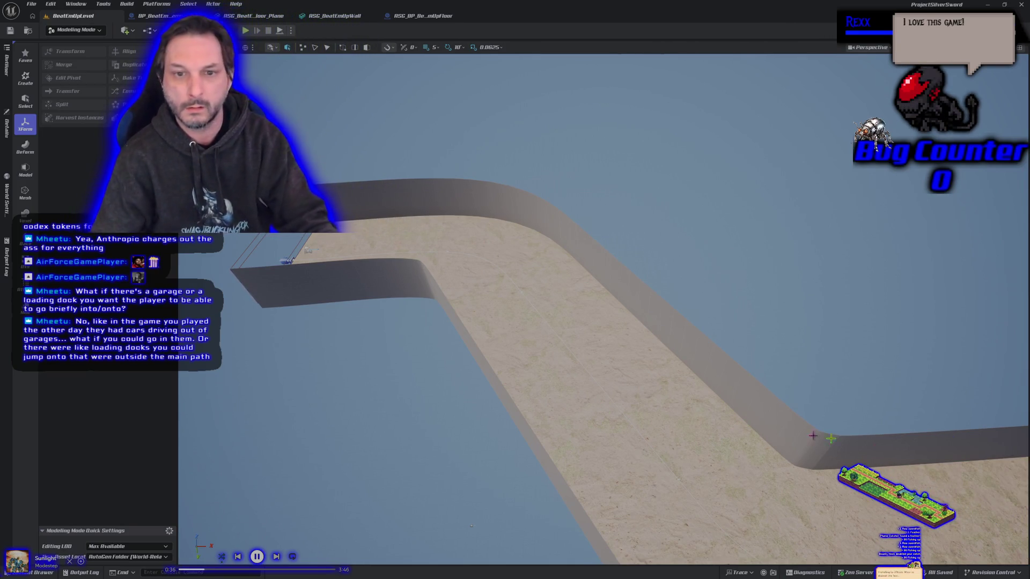
pyautogui.moveTo(595, 401); pyautogui.dragTo(525, 408)
pyautogui.moveTo(858, 370); pyautogui.dragTo(845, 365)
pyautogui.scroll(-6, 816, 360)
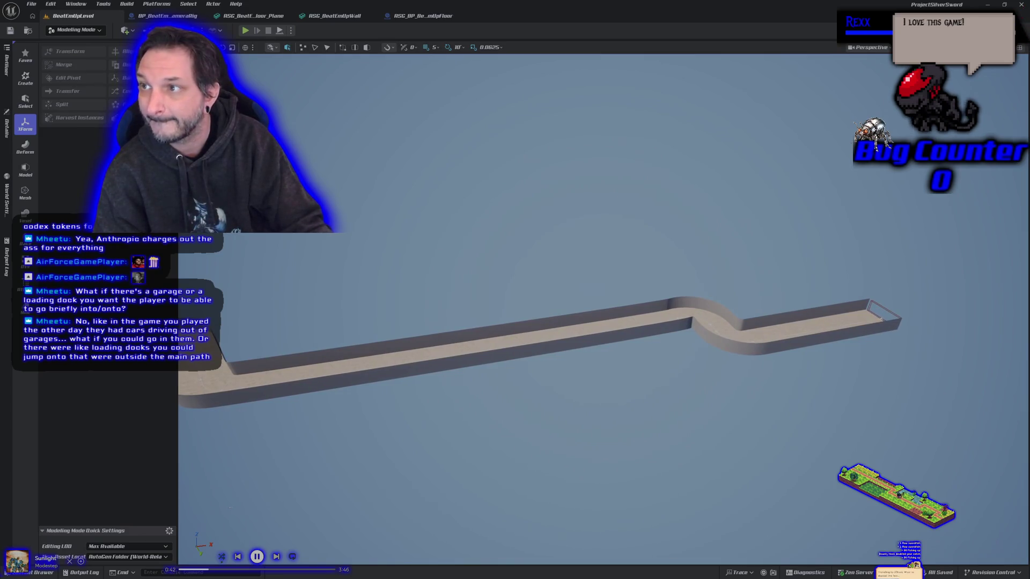
pyautogui.hotkey('alt', 'Tab')
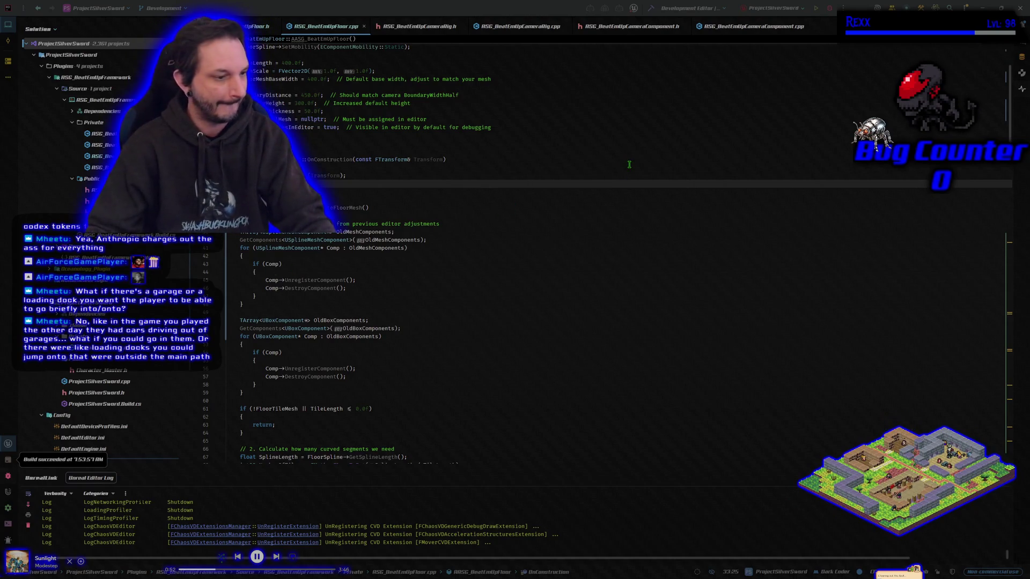
# Bring up GitHub Desktop showing the 8 changed files for Development
pyautogui.hotkey('alt', 'Tab')
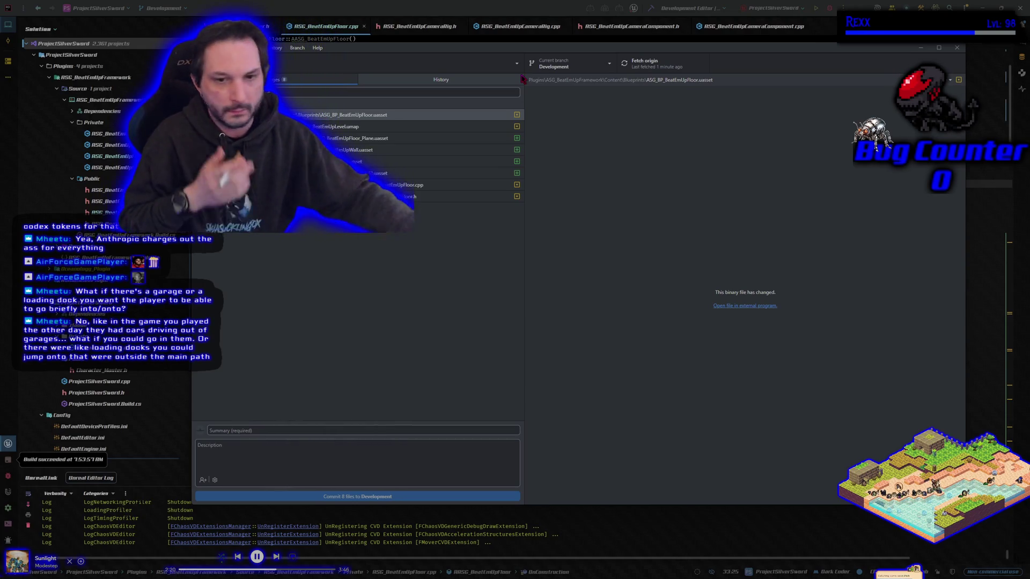
# Preview the floor blueprint change, then rebuild the project from Rider with Ctrl+Shift+B
pyautogui.click(393, 306)
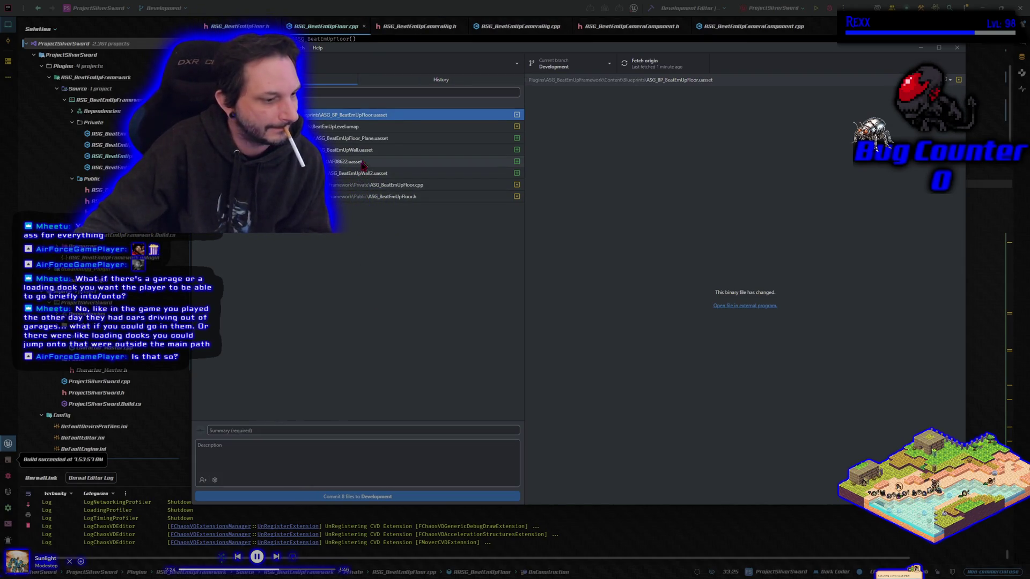
pyautogui.hotkey('alt', 'Tab')
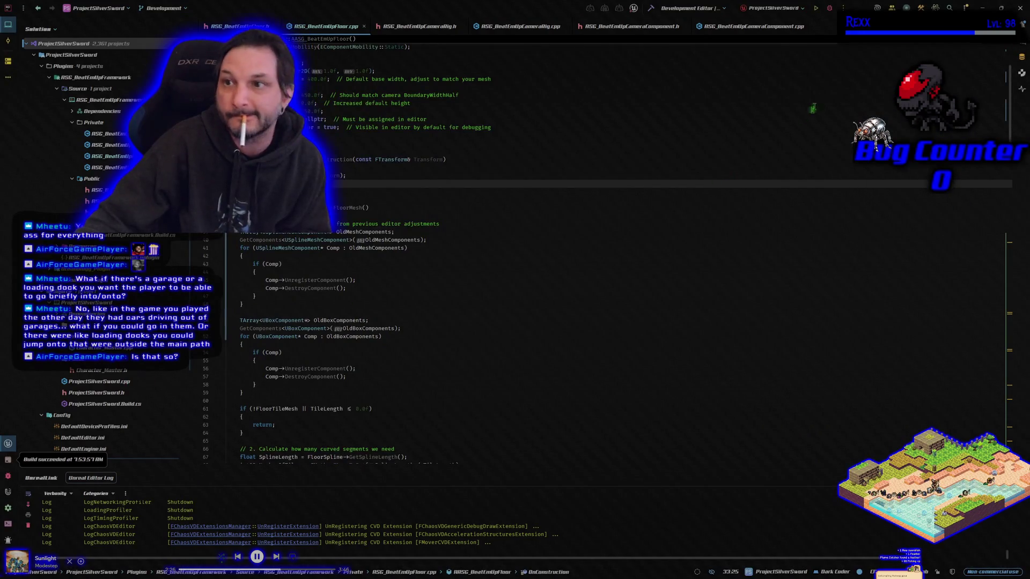
pyautogui.hotkey('ctrl', 'shift', 'b')
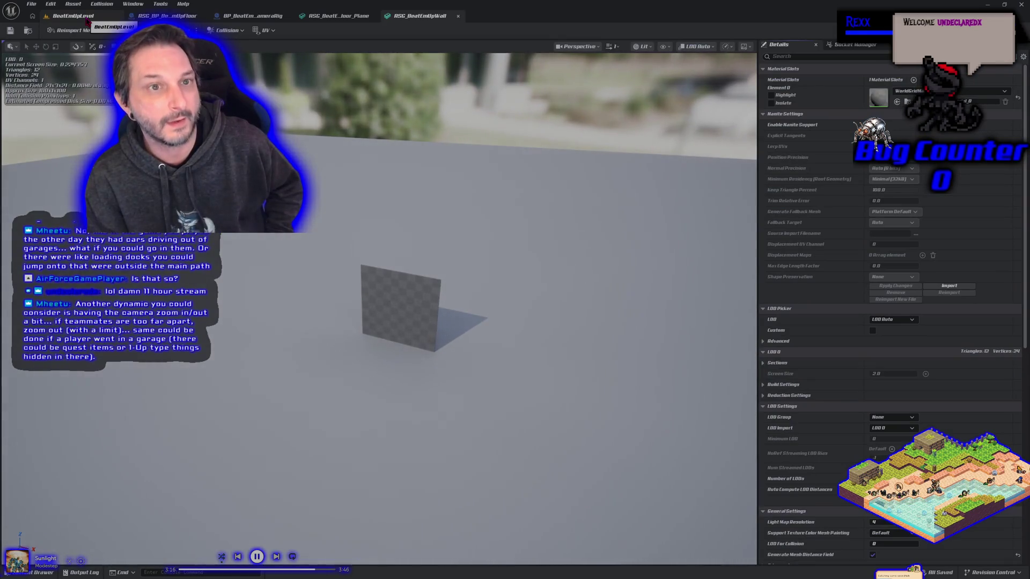
# Orbit the camera down onto the walled floor path and open the Content Drawer
pyautogui.click(87, 19)
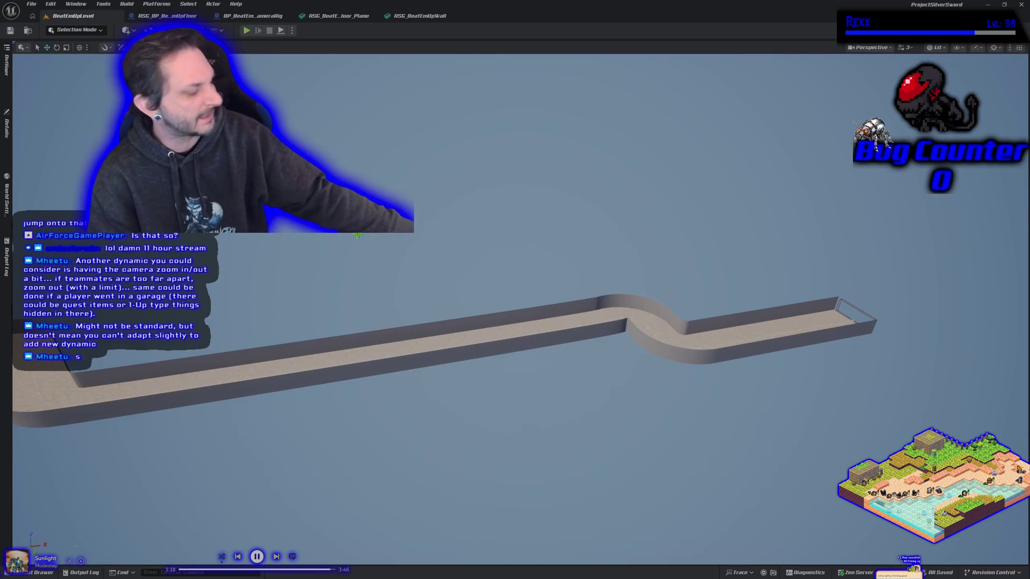
pyautogui.moveTo(416, 352); pyautogui.dragTo(413, 306)
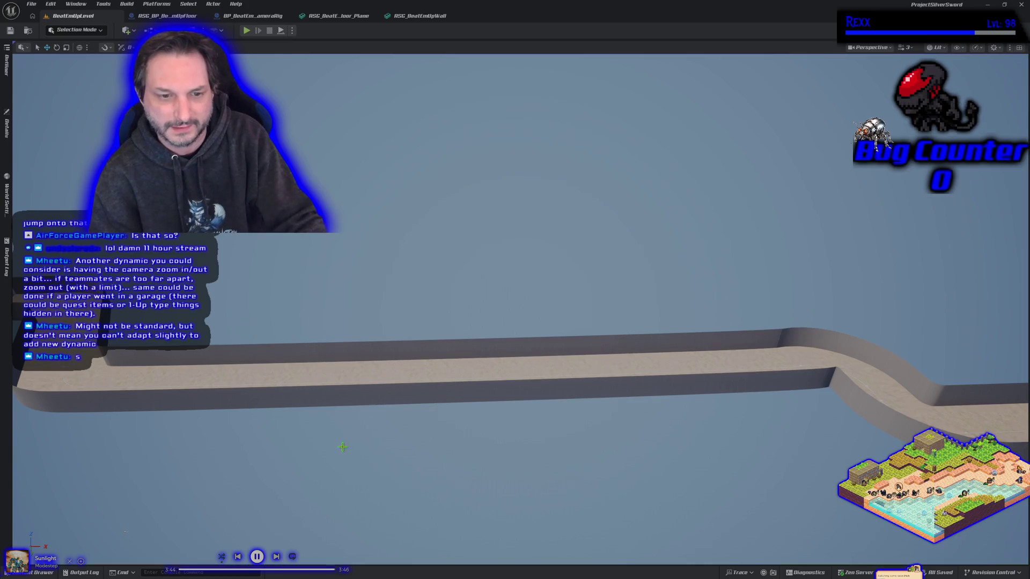
pyautogui.scroll(-5, 365, 421)
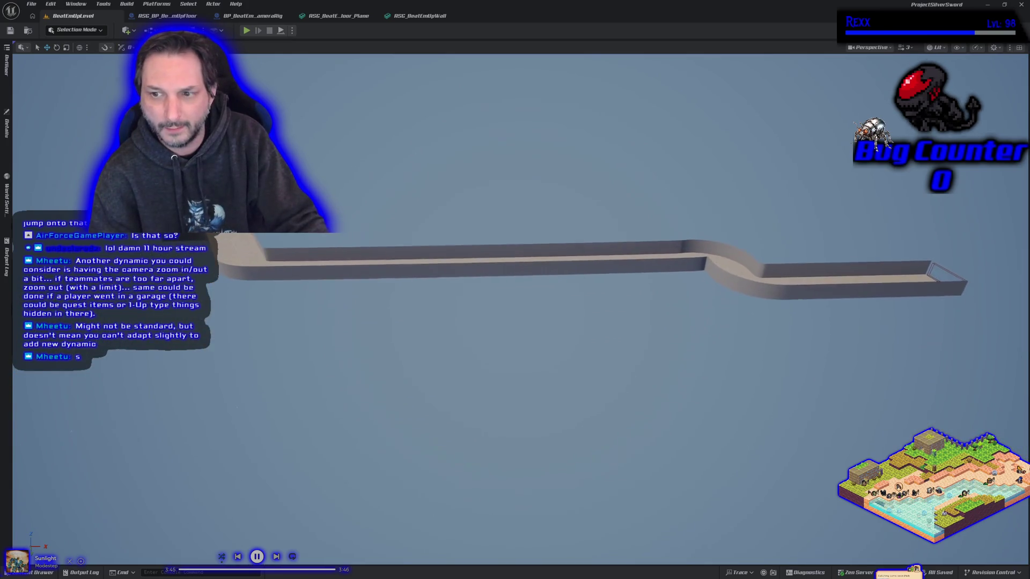
pyautogui.scroll(5, 368, 412)
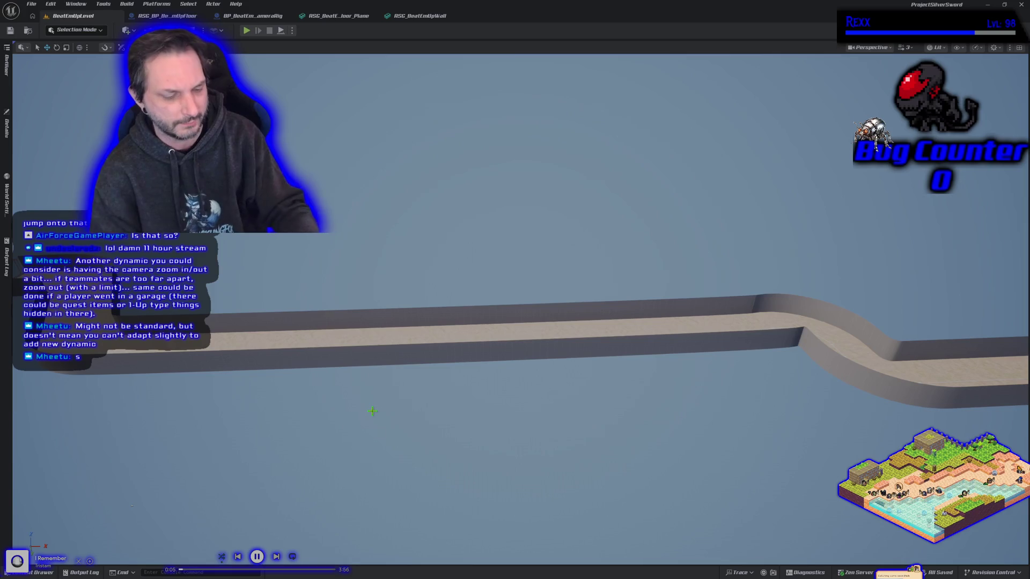
pyautogui.moveTo(373, 411)
pyautogui.mouseDown()
pyautogui.moveTo(424, 332)
pyautogui.moveTo(311, 311)
pyautogui.moveTo(309, 367)
pyautogui.moveTo(385, 418)
pyautogui.mouseUp()
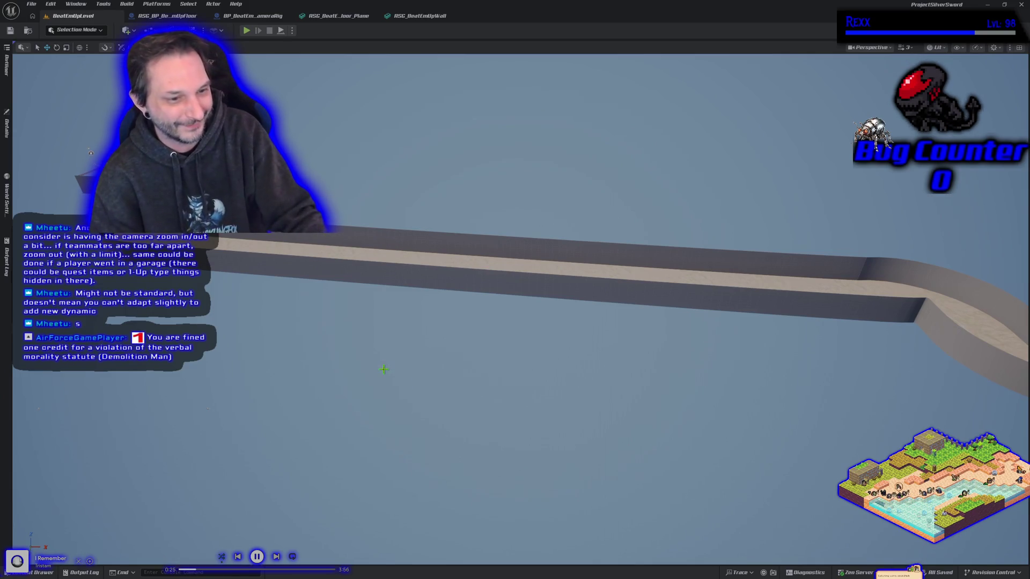
pyautogui.moveTo(386, 366)
pyautogui.mouseDown()
pyautogui.moveTo(386, 461)
pyautogui.moveTo(364, 461)
pyautogui.moveTo(285, 287)
pyautogui.mouseUp()
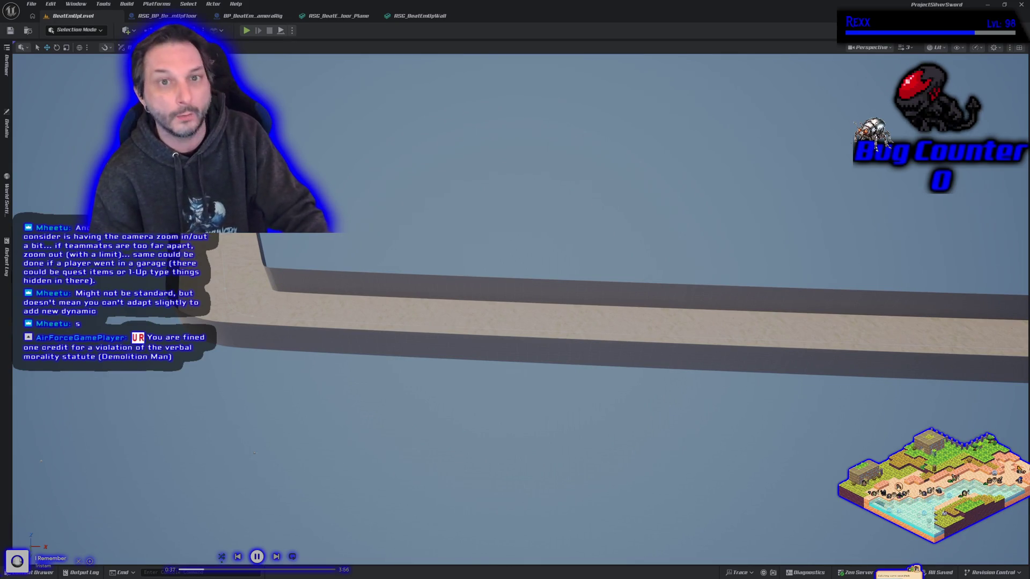
pyautogui.click(32, 573)
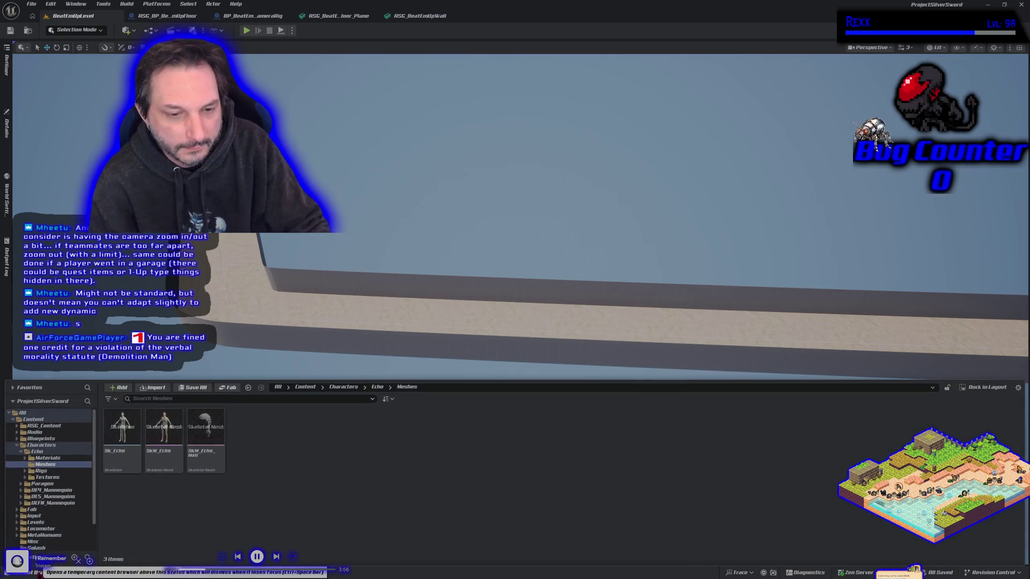
# Browse to the RSG_BeatEmUpFramework plugin's Meshes folder and select the wall mesh
pyautogui.scroll(-3, 46, 515)
pyautogui.click(47, 535)
pyautogui.click(47, 541)
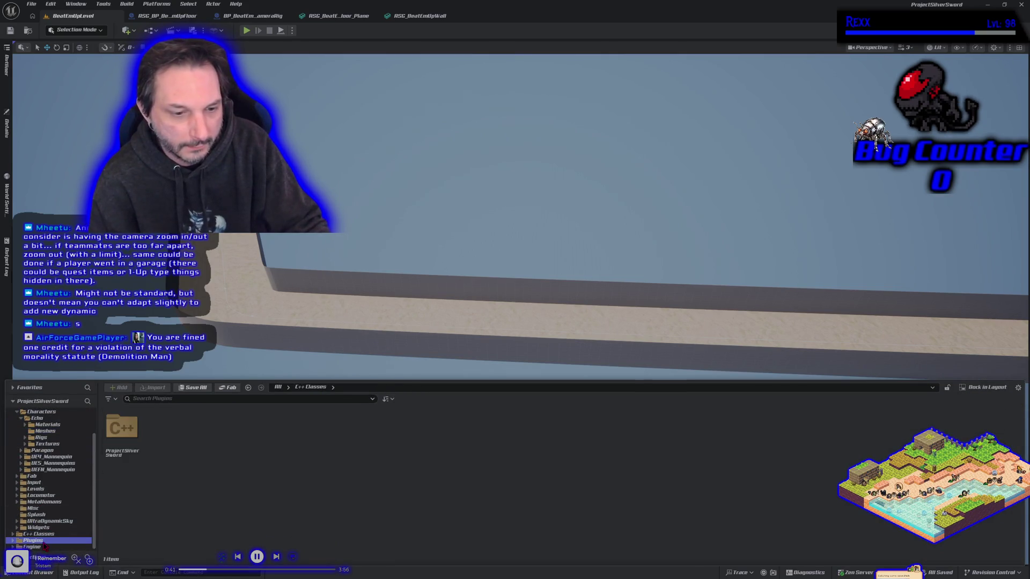
pyautogui.doubleClick(122, 427)
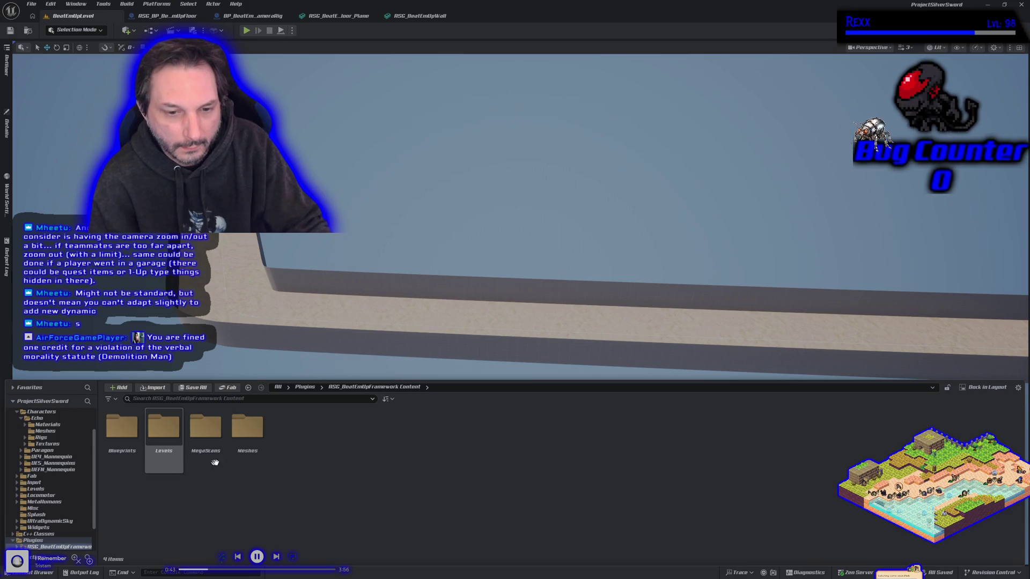
pyautogui.doubleClick(257, 449)
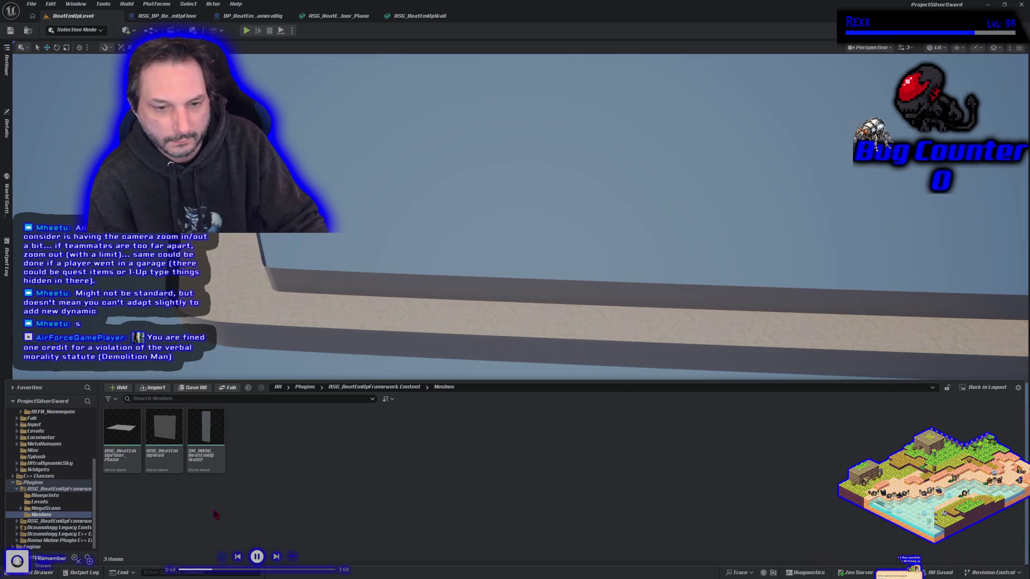
pyautogui.click(164, 432)
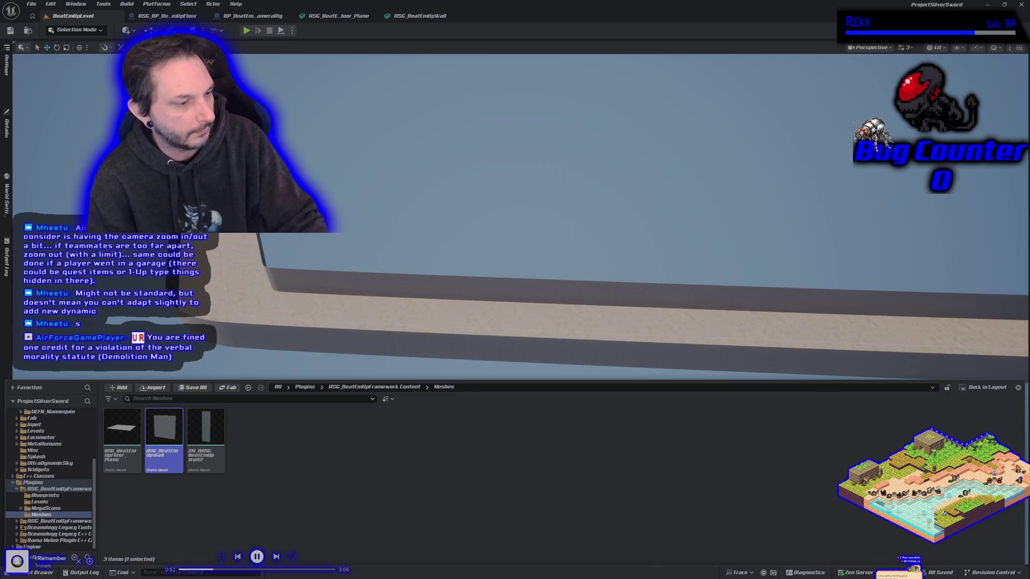
pyautogui.hotkey('alt', 'Tab')
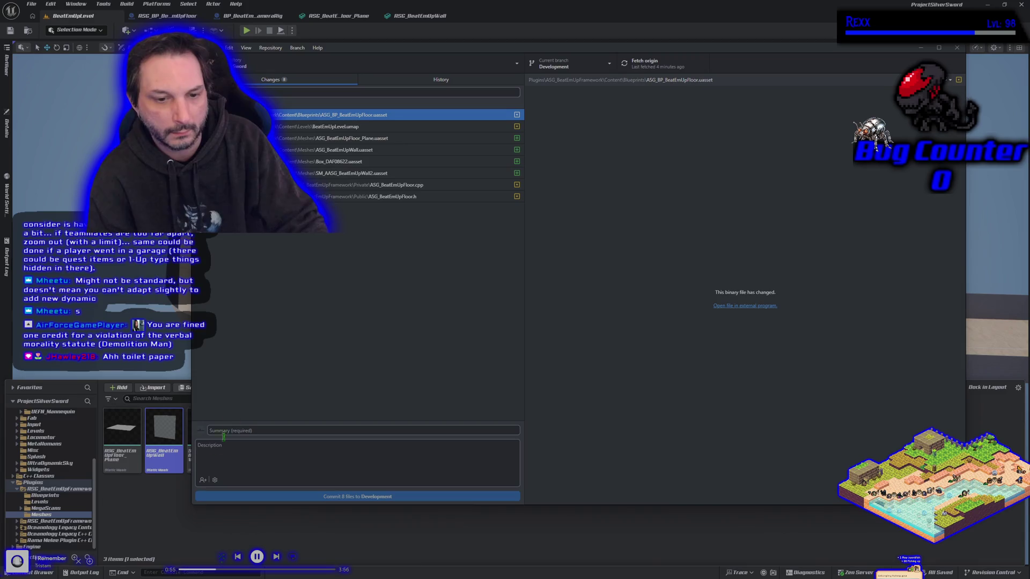
pyautogui.click(177, 505)
# Rename SM_ASG_BeatEmUpWall2 to SM_BeatEmUpWall2
pyautogui.click(204, 459)
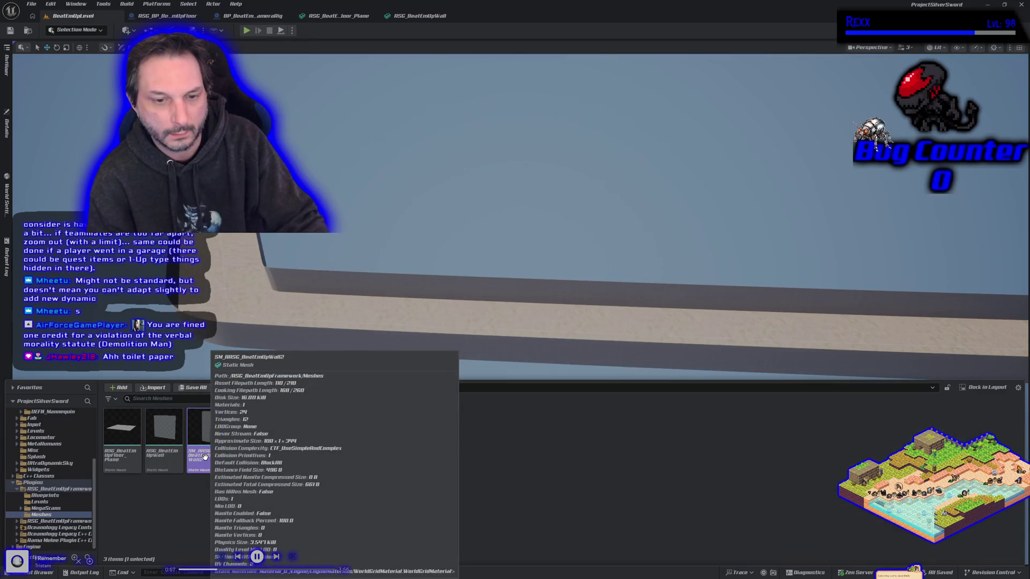
pyautogui.click(204, 456)
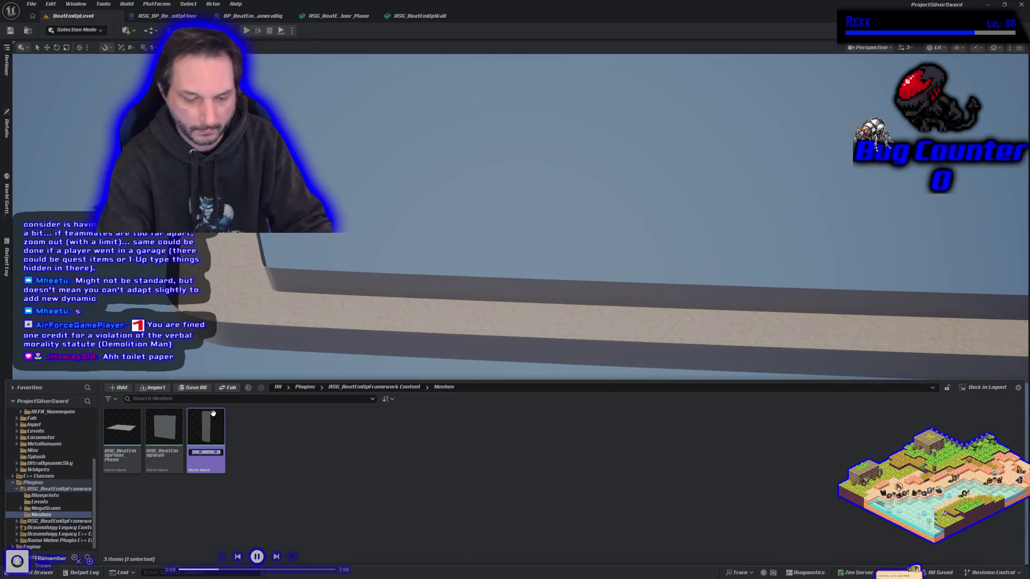
pyautogui.press('Home')
pyautogui.press('Delete')
pyautogui.press('Delete')
pyautogui.press('Delete')
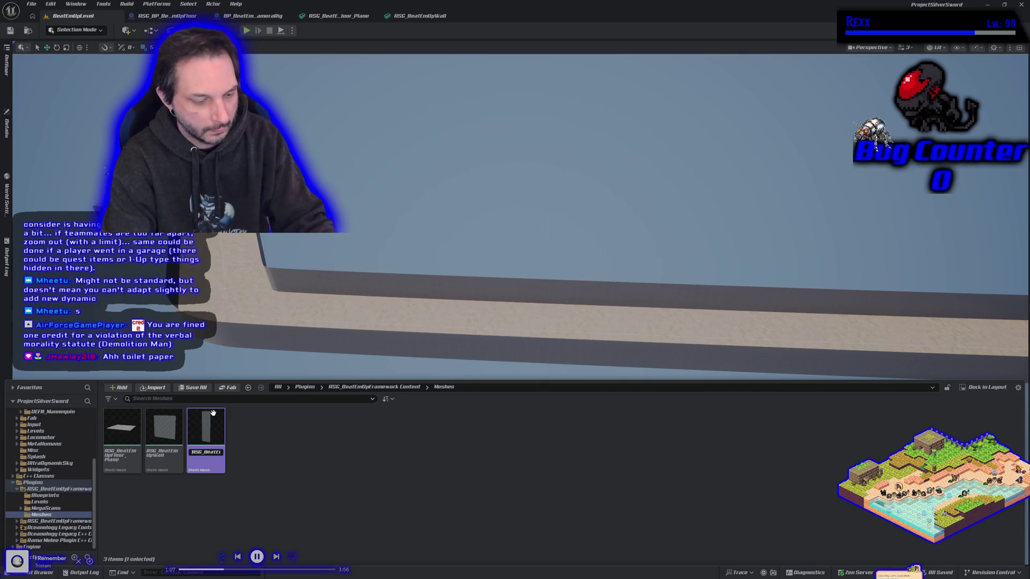
pyautogui.write('SM')
pyautogui.press('BackSpace')
pyautogui.press('BackSpace')
pyautogui.write('SM_')
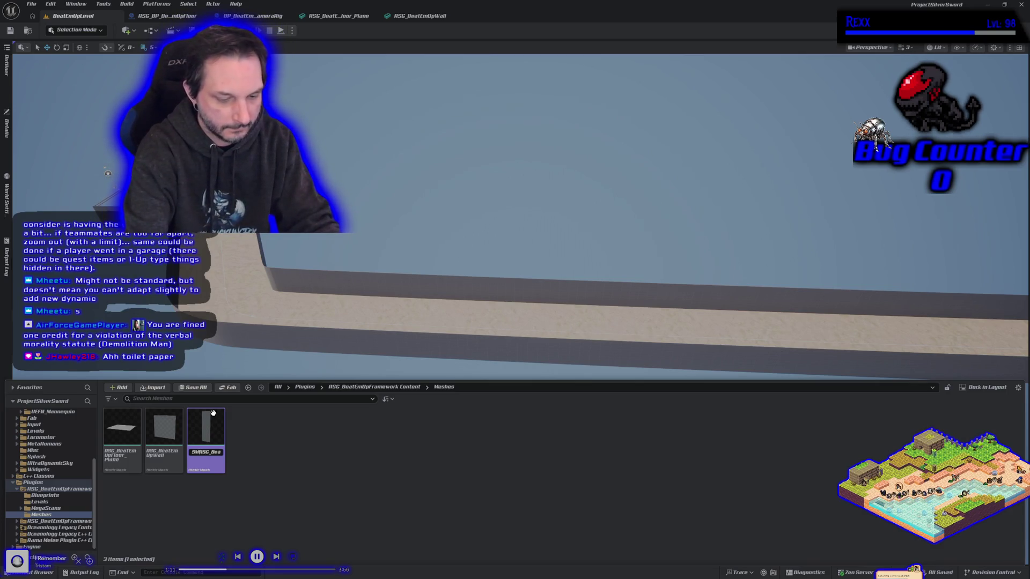
pyautogui.press('Delete')
pyautogui.press('Delete')
pyautogui.press('Delete')
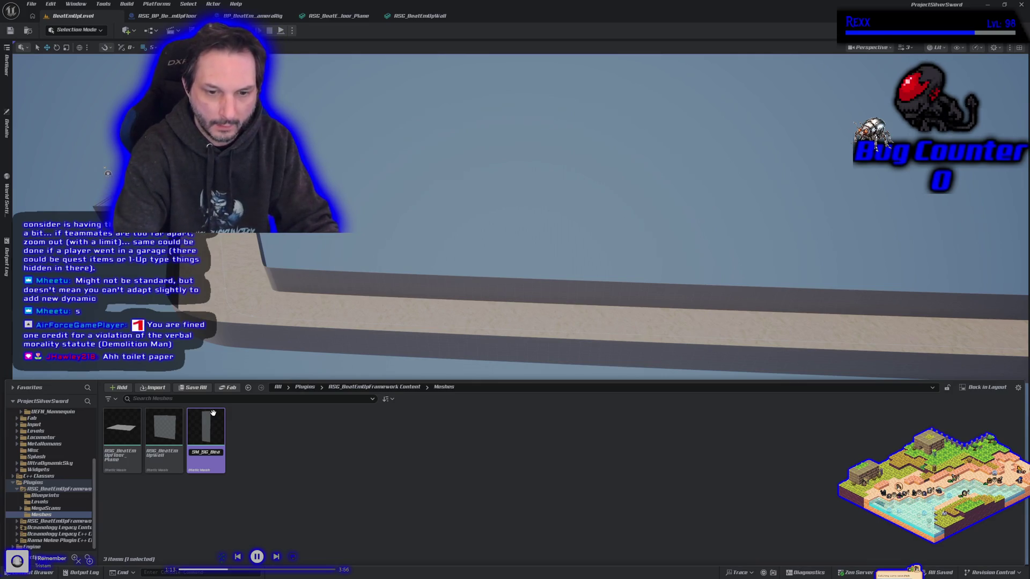
pyautogui.press('Return')
# Rename ASG_BeatEmUpWall to SM_BeatEmUpWall
pyautogui.rightClick(220, 429)
pyautogui.press('Escape')
pyautogui.rightClick(159, 460)
pyautogui.rightClick(159, 460)
pyautogui.click(295, 492)
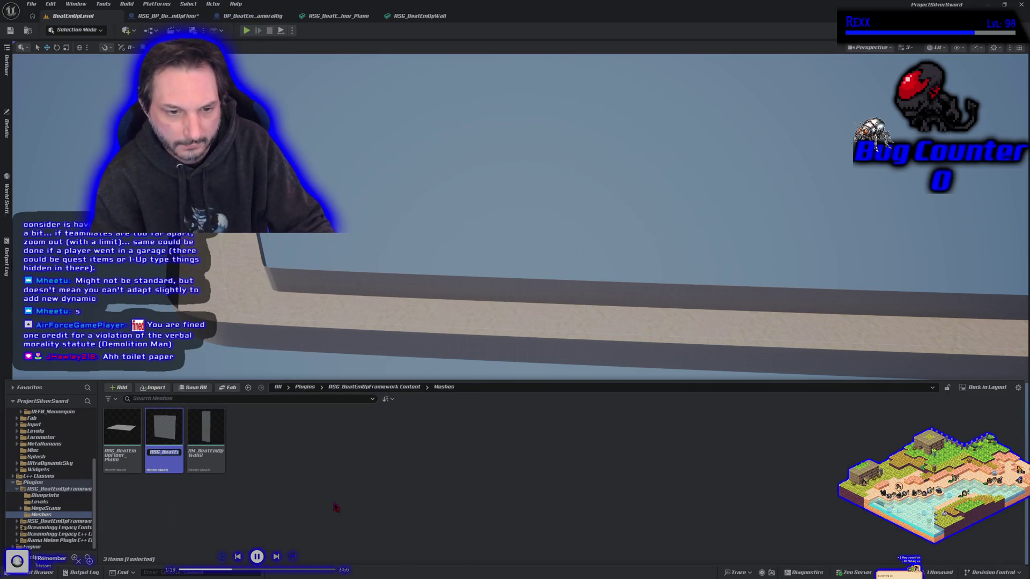
pyautogui.press('Home')
pyautogui.press('Delete')
pyautogui.press('Delete')
pyautogui.press('Delete')
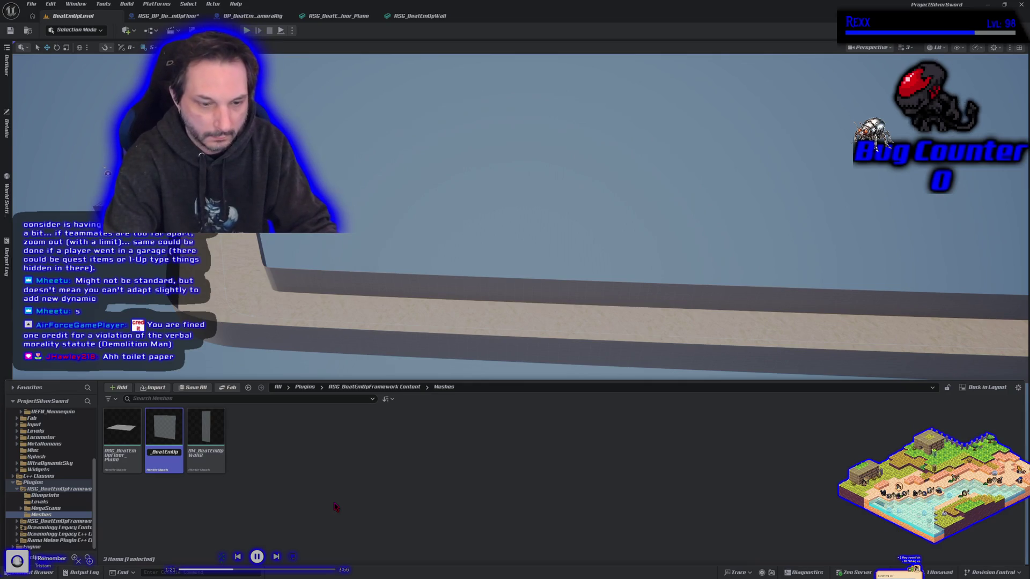
pyautogui.write('SM')
pyautogui.press('Return')
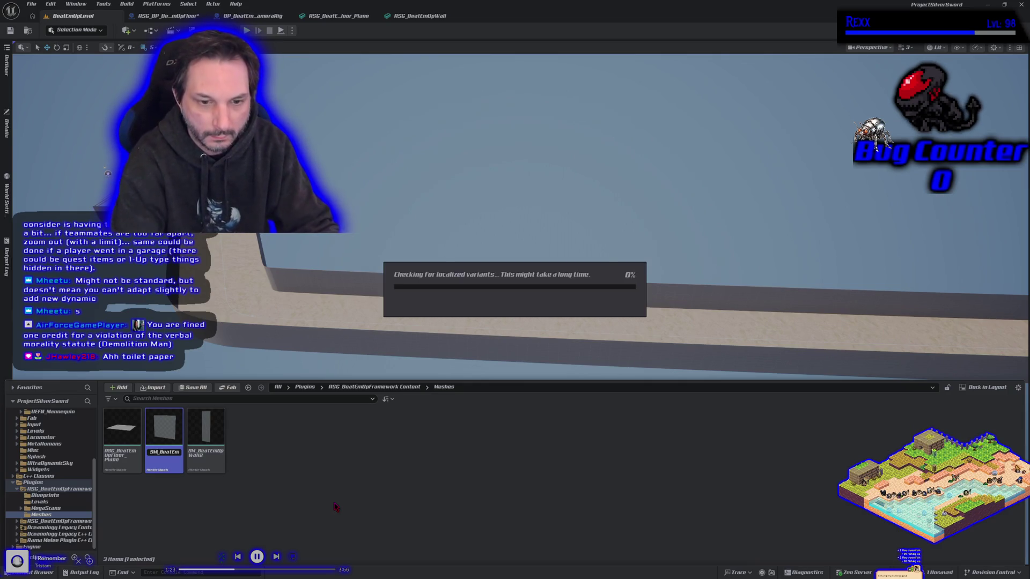
# Rename the floor plane mesh to SM_BeatEmUpFloor_Plane, save all, and switch to GitHub Desktop
pyautogui.click(110, 455)
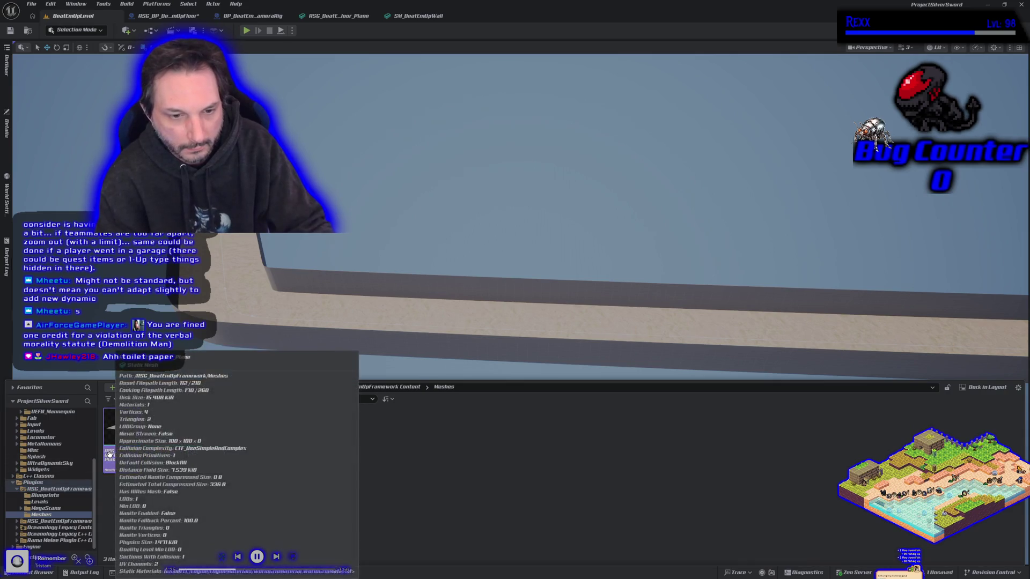
pyautogui.press('F2')
pyautogui.write('M')
pyautogui.press('Return')
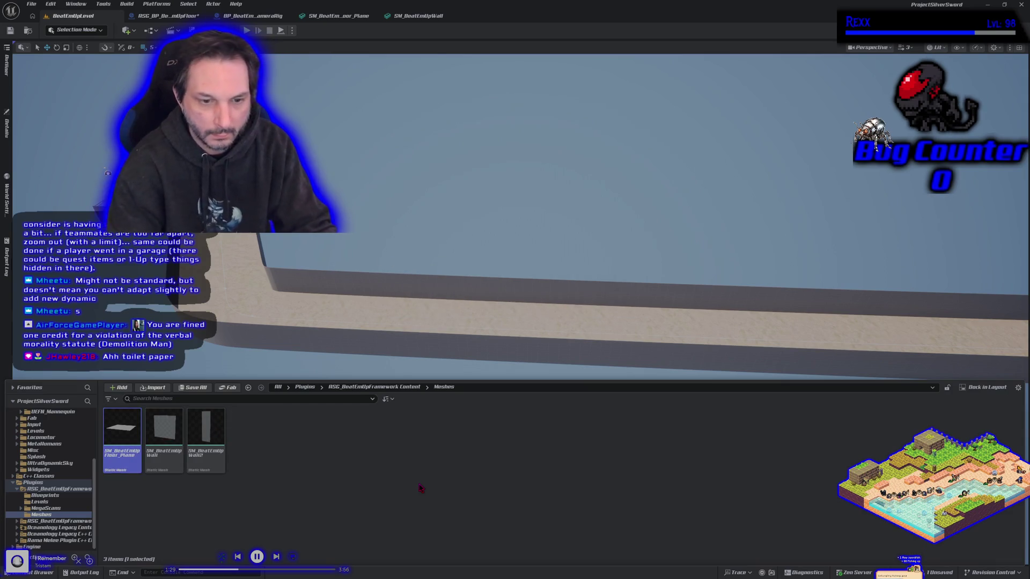
pyautogui.hotkey('ctrl', 'shift', 's')
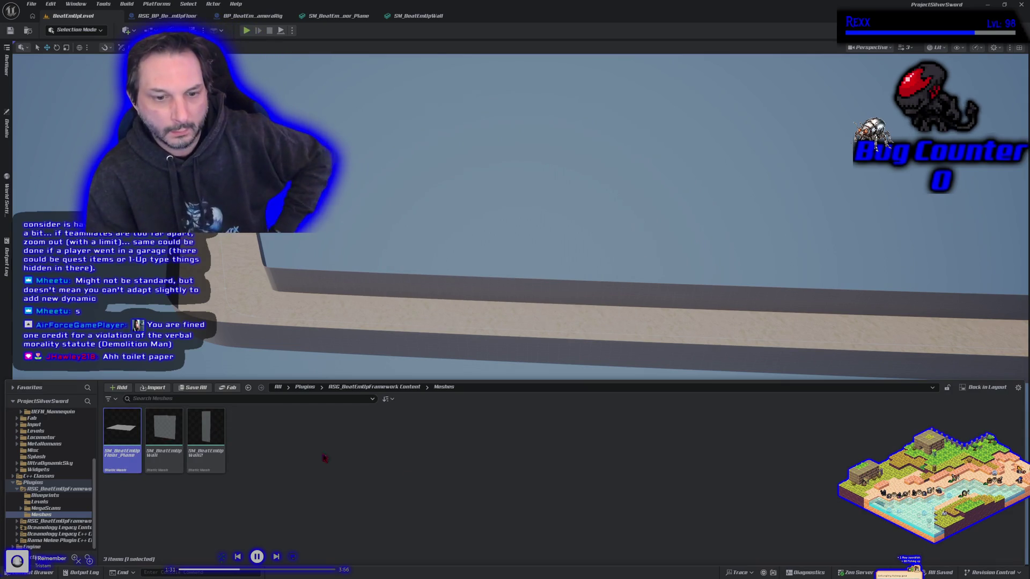
pyautogui.hotkey('alt', 'Tab')
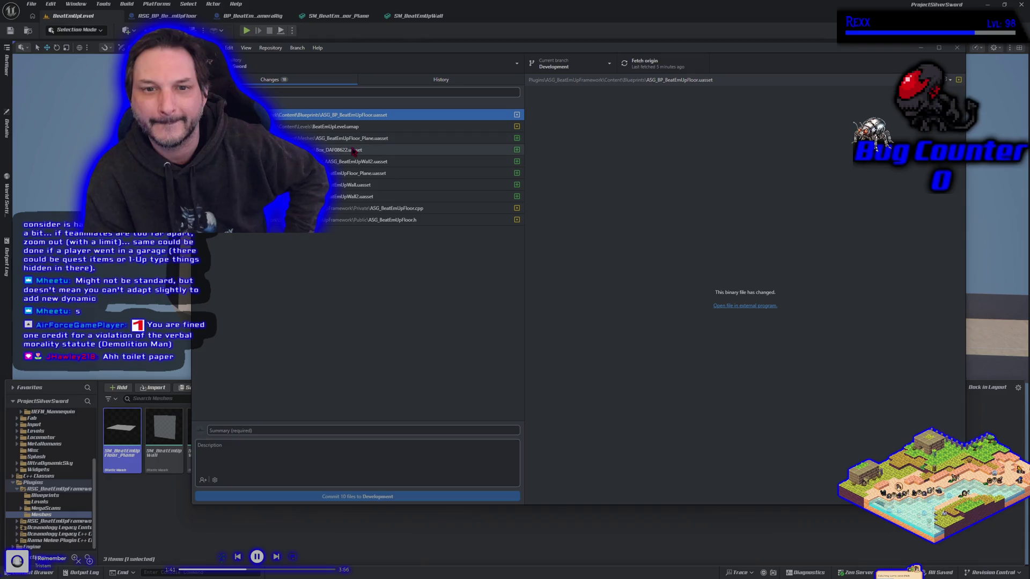
pyautogui.click(145, 529)
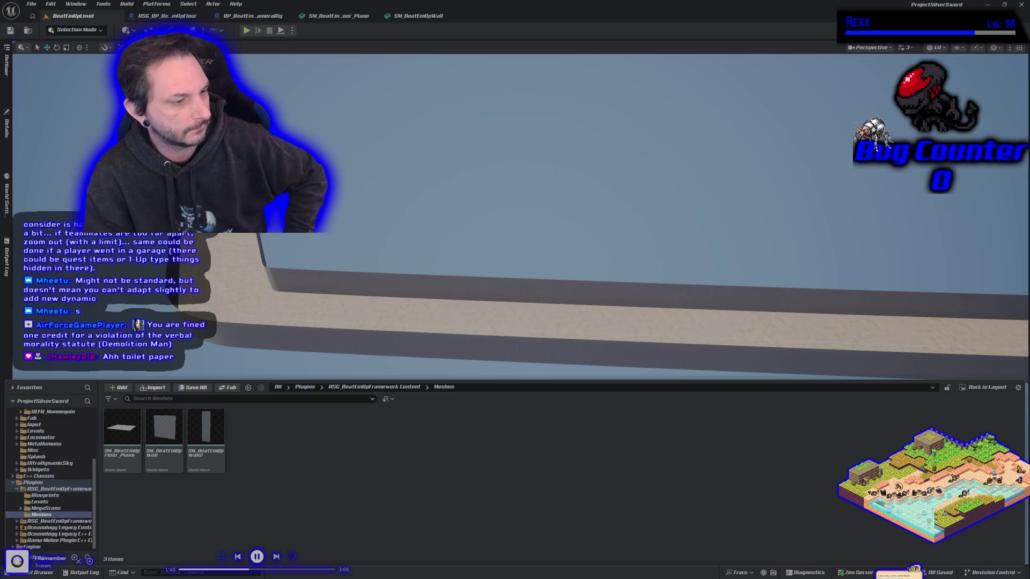
# Check GitHub Desktop's History and Changes, close it, then use File > Save All in Unreal
pyautogui.hotkey('alt', 'Tab')
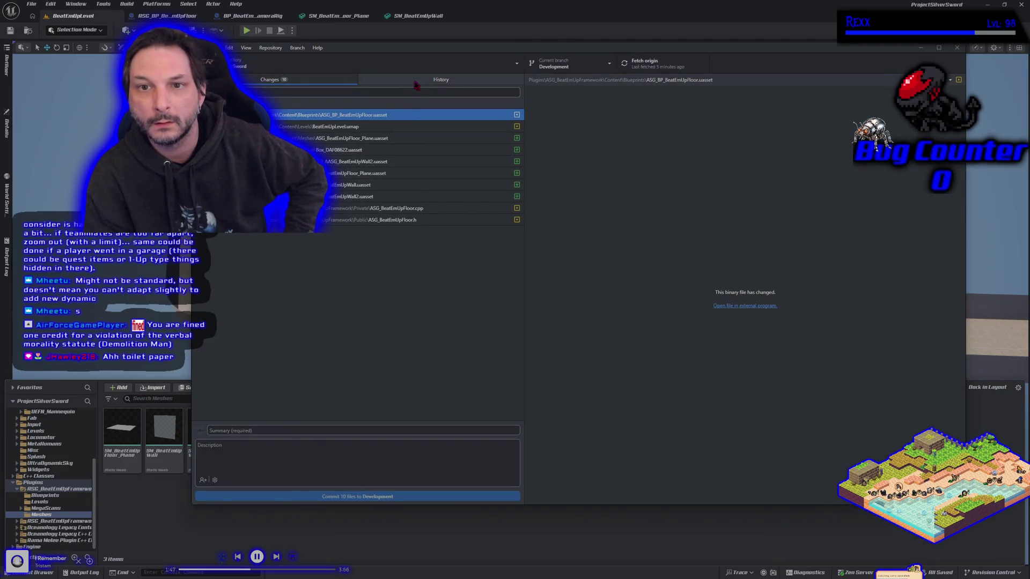
pyautogui.click(413, 81)
pyautogui.click(341, 81)
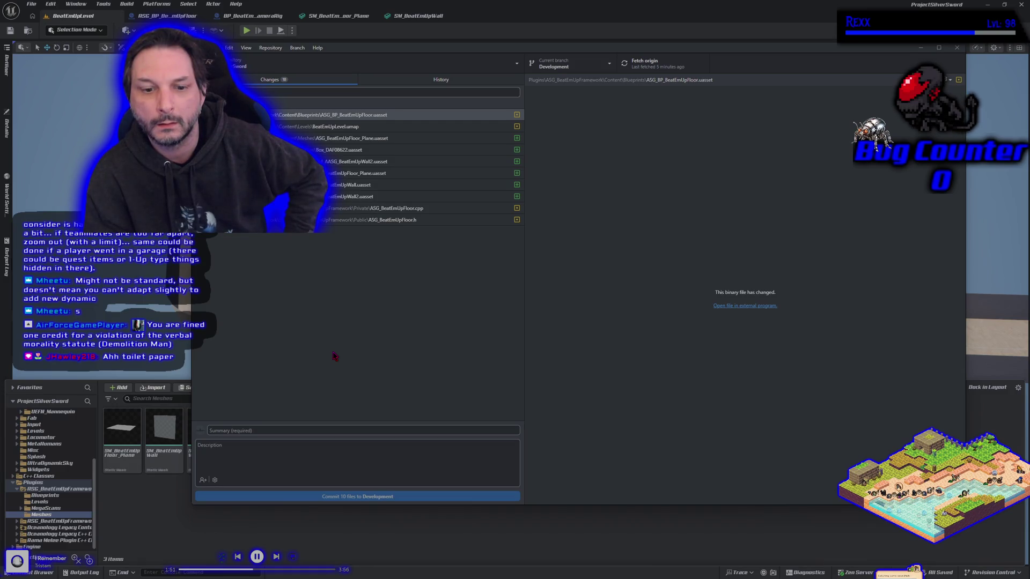
pyautogui.click(958, 49)
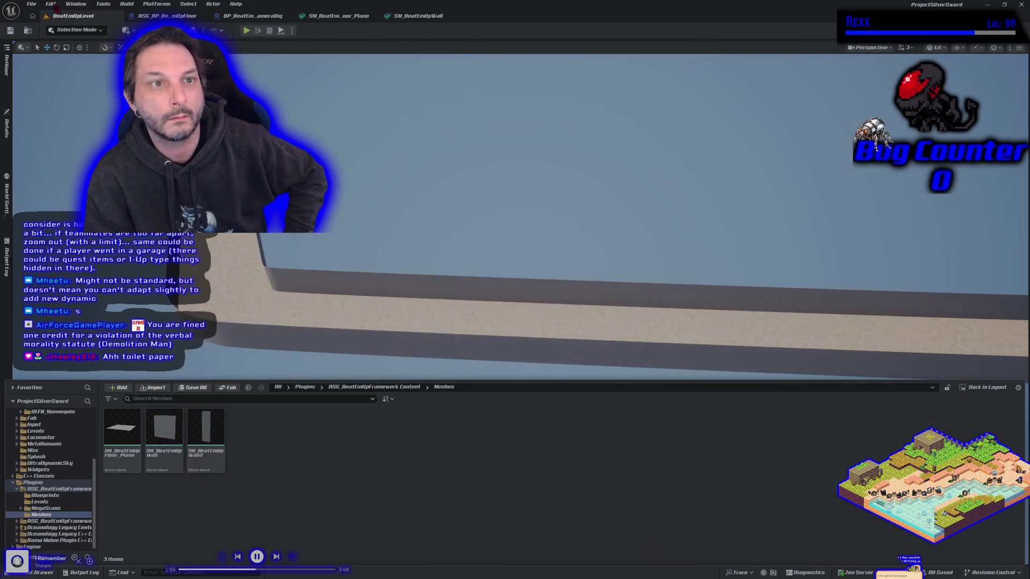
pyautogui.click(31, 4)
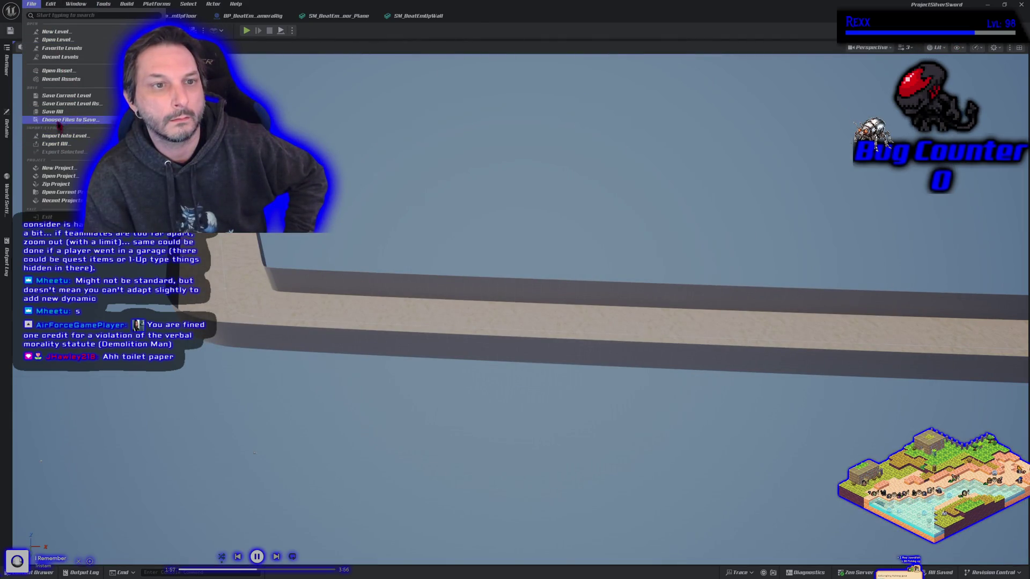
pyautogui.click(53, 111)
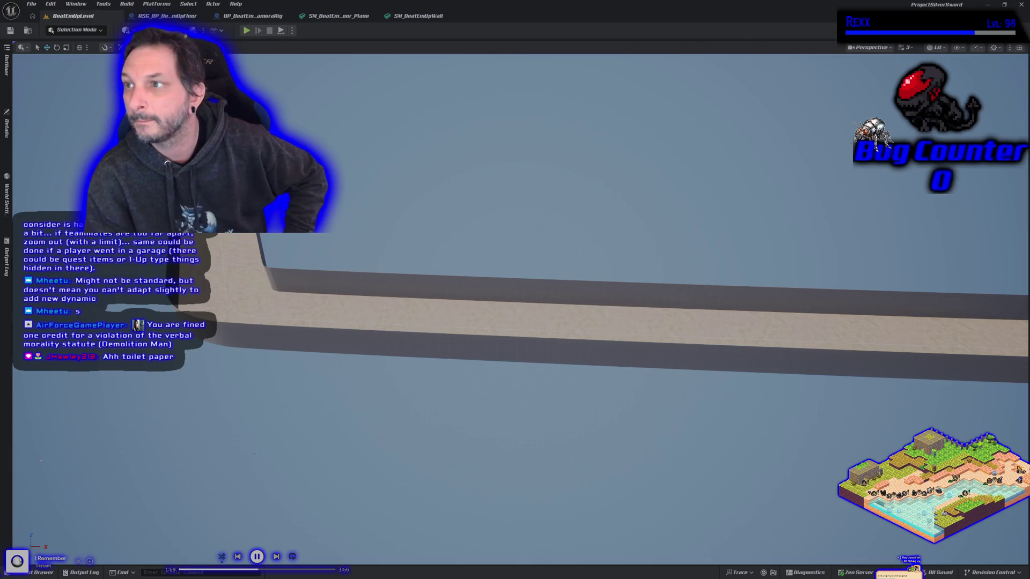
# Shut down the Unreal editor and Rider, then go to GitHub Desktop's commit summary field
pyautogui.click(1021, 5)
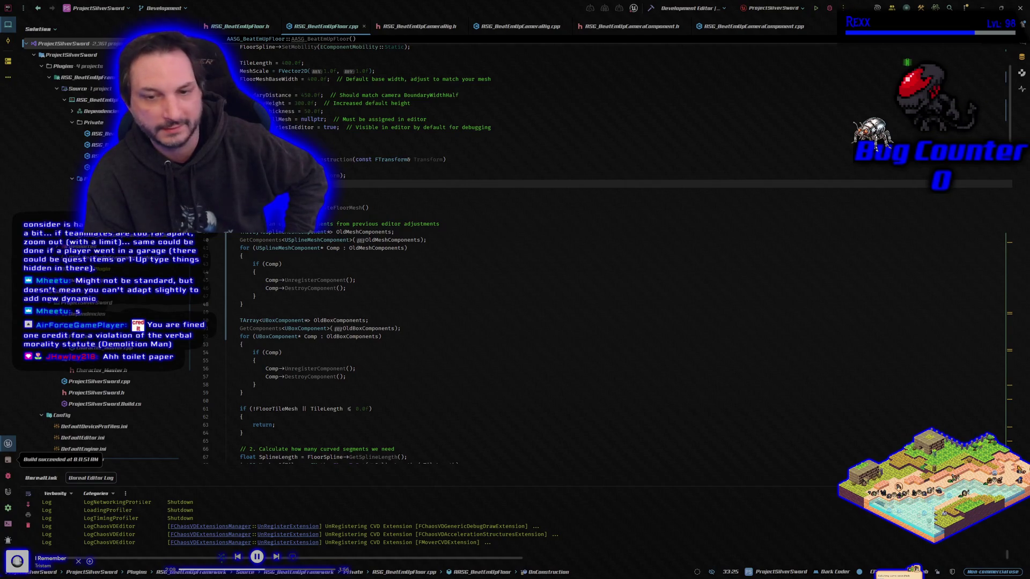
pyautogui.click(1020, 8)
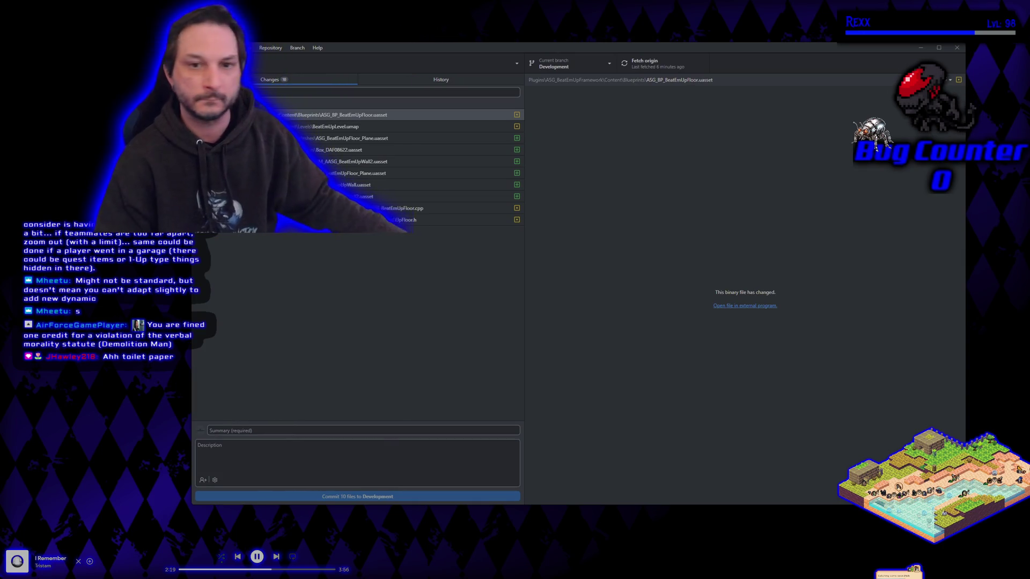
pyautogui.click(324, 429)
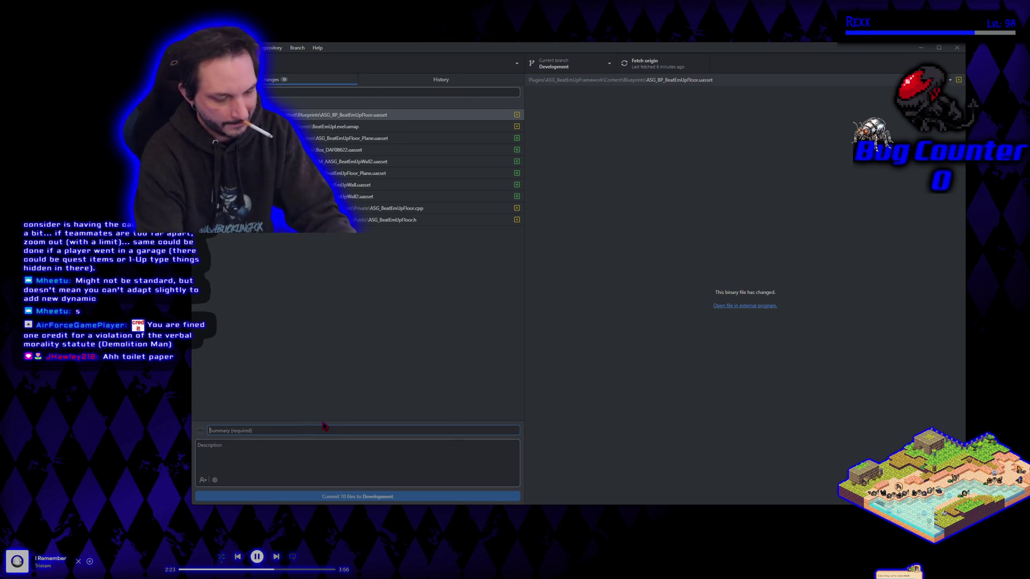
# Write a commit summary about boundaries set to the floor edges and the start caps
pyautogui.write('BoundaR')
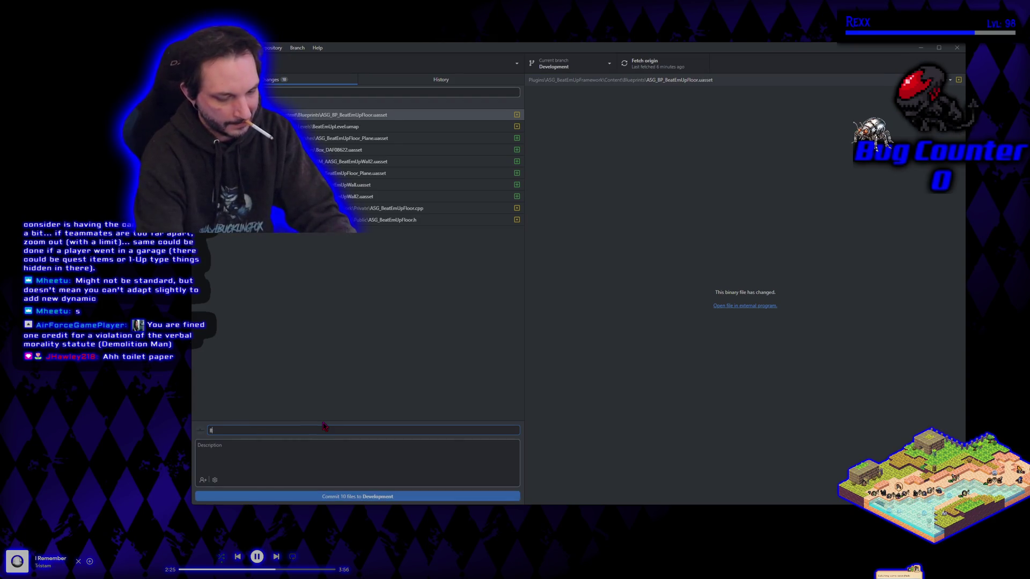
pyautogui.press('BackSpace')
pyautogui.write('a')
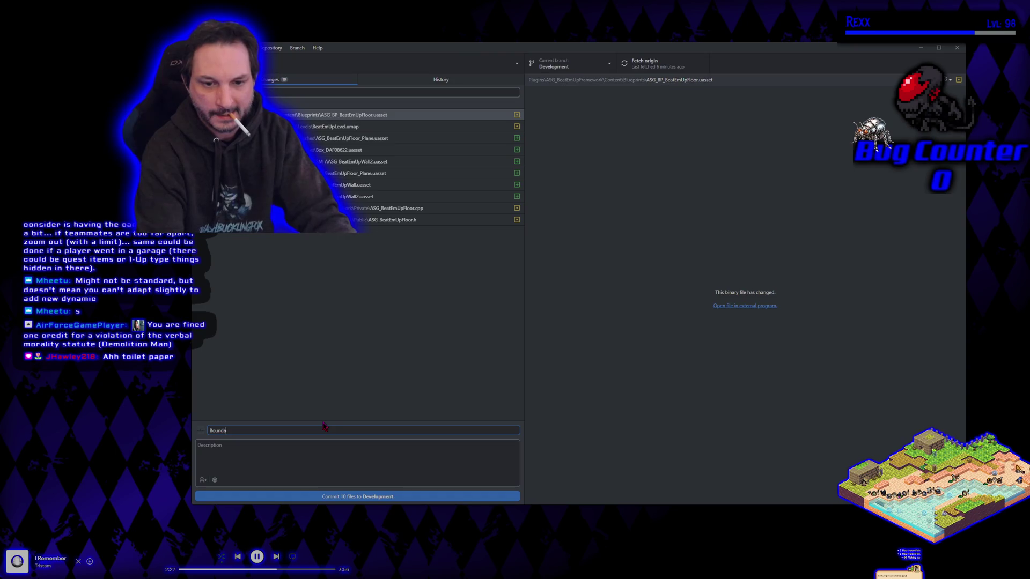
pyautogui.write('ries set to teh')
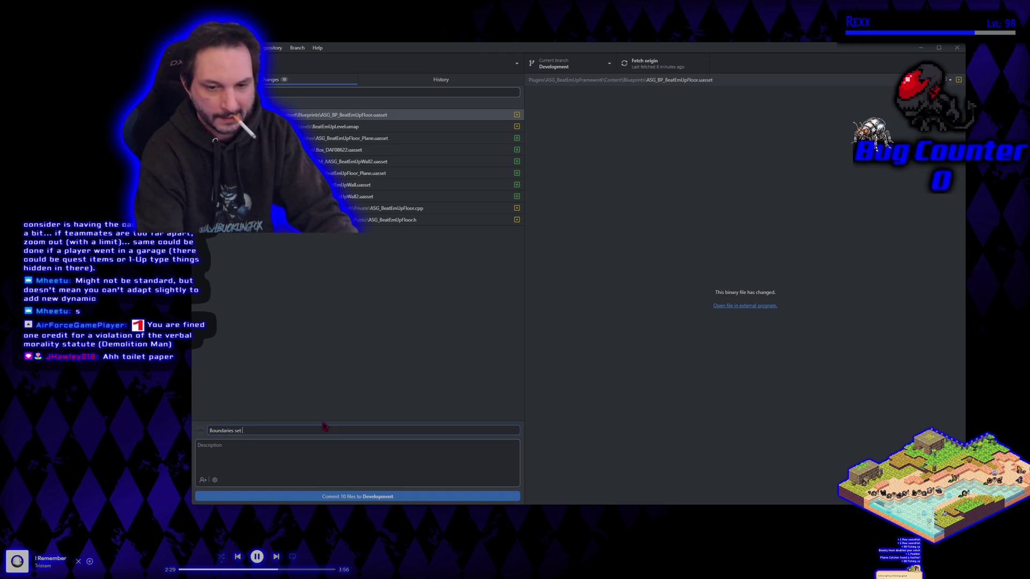
pyautogui.press('BackSpace')
pyautogui.press('BackSpace')
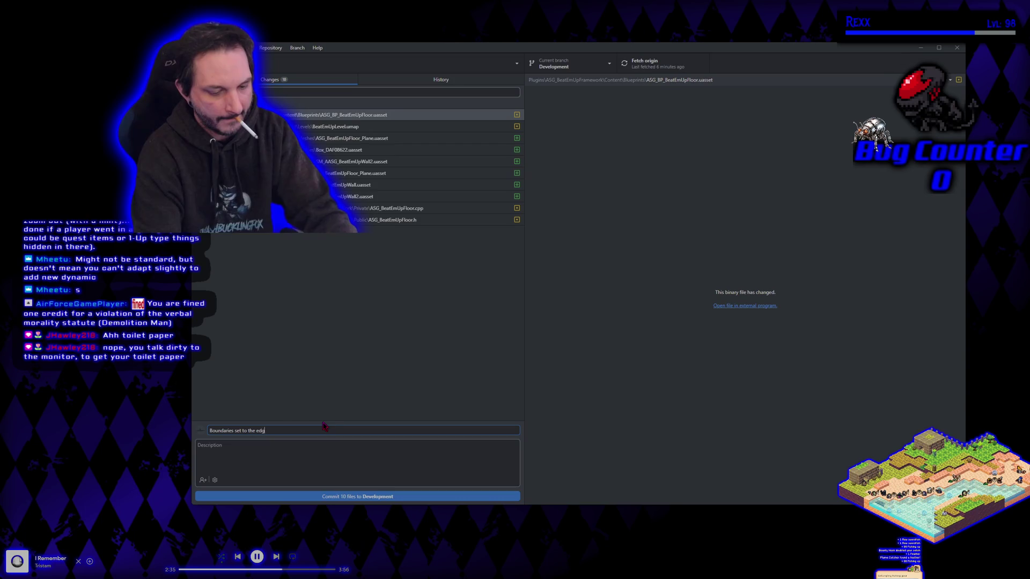
pyautogui.write('es of the floor,')
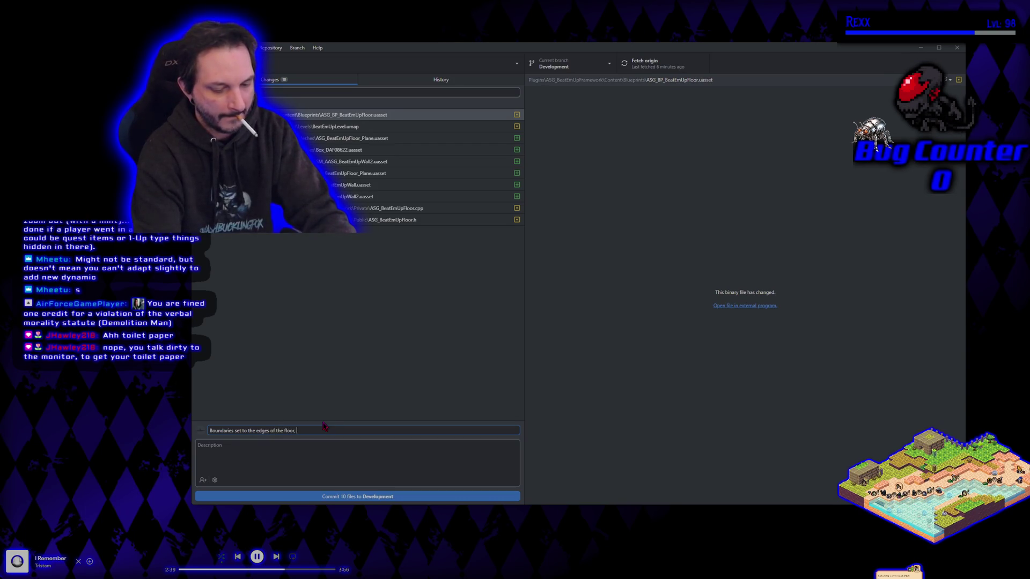
pyautogui.write(' as well as the sta')
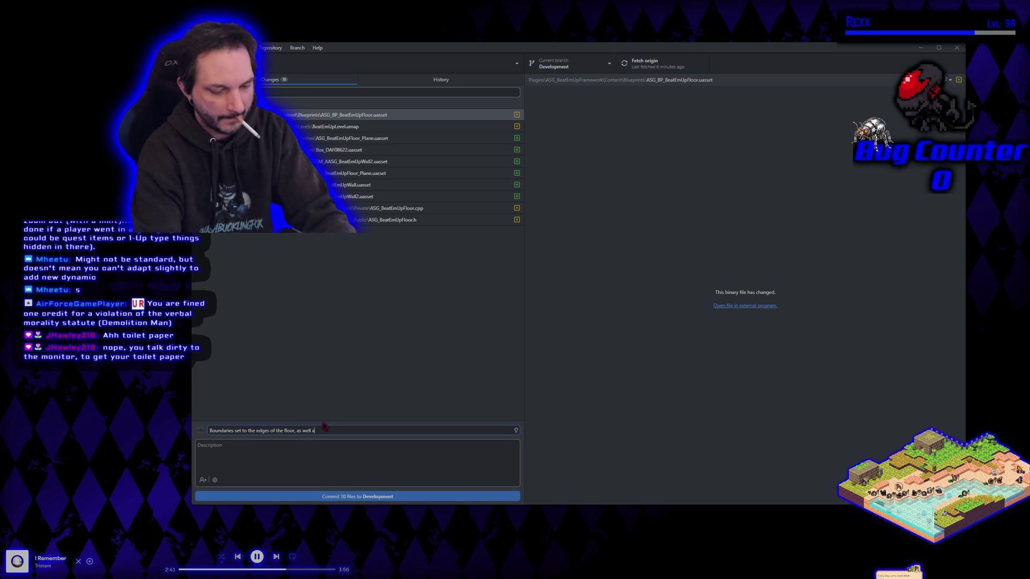
pyautogui.write('rt and end caps.')
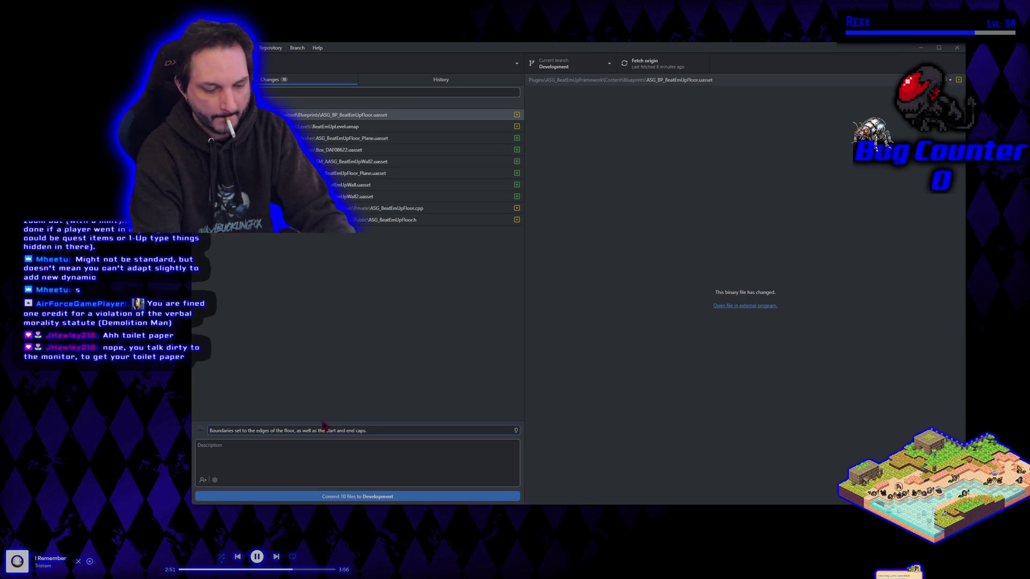
# Add a commit description, commit the 10 files to Development, and push to origin
pyautogui.click(284, 447)
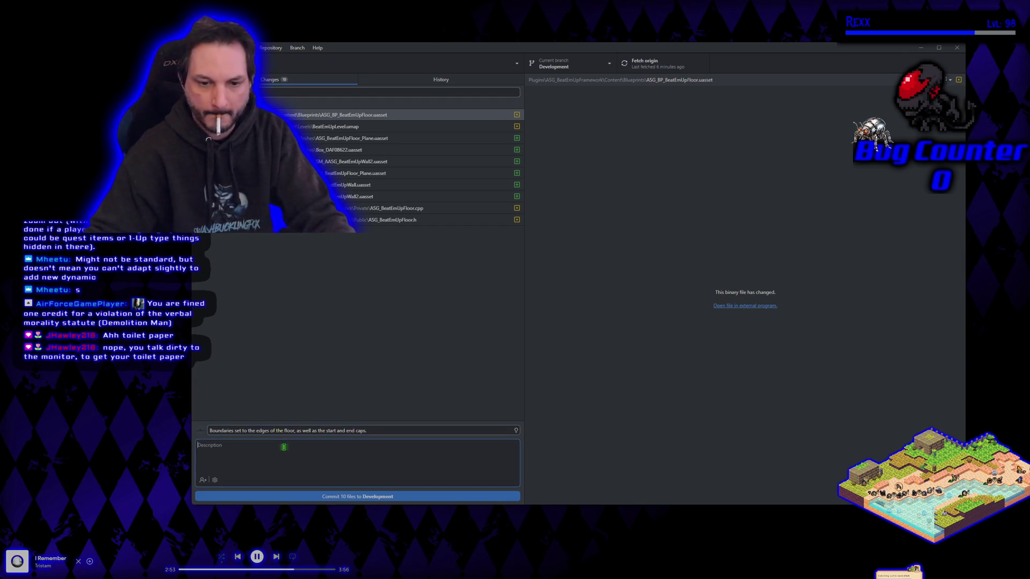
pyautogui.write('- Wwall can')
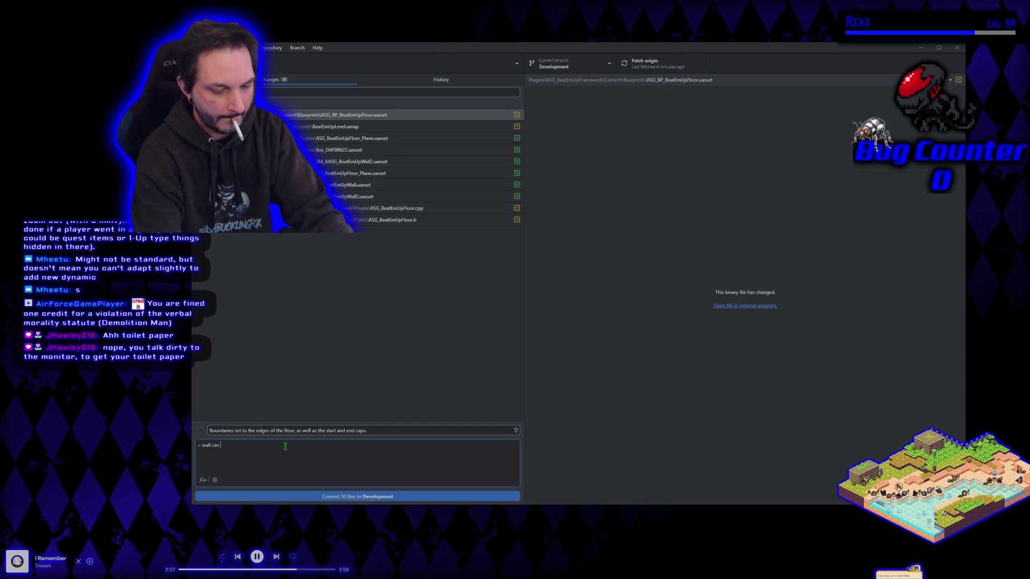
pyautogui.write('en in ed')
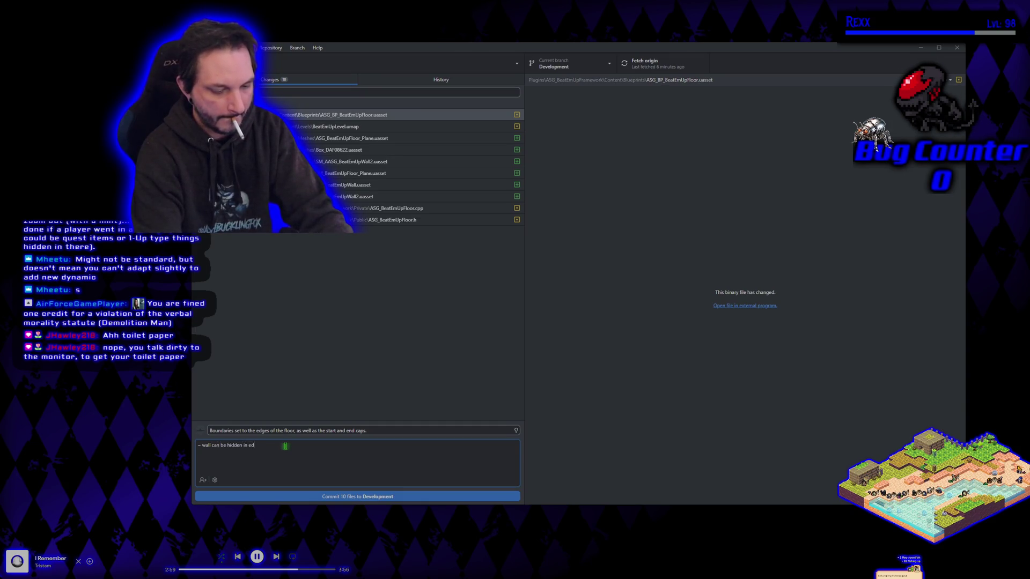
pyautogui.write('itorbox')
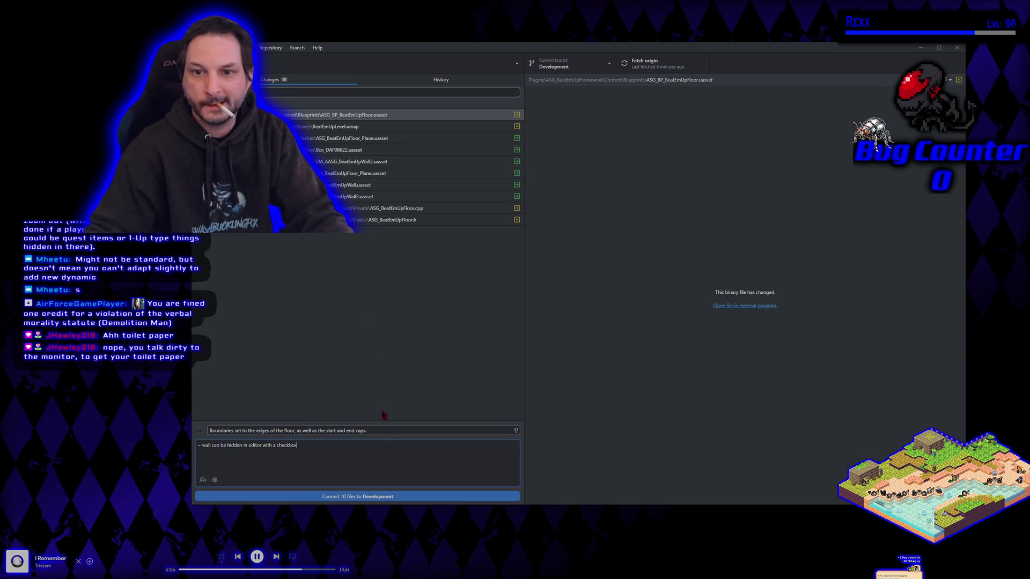
pyautogui.click(386, 497)
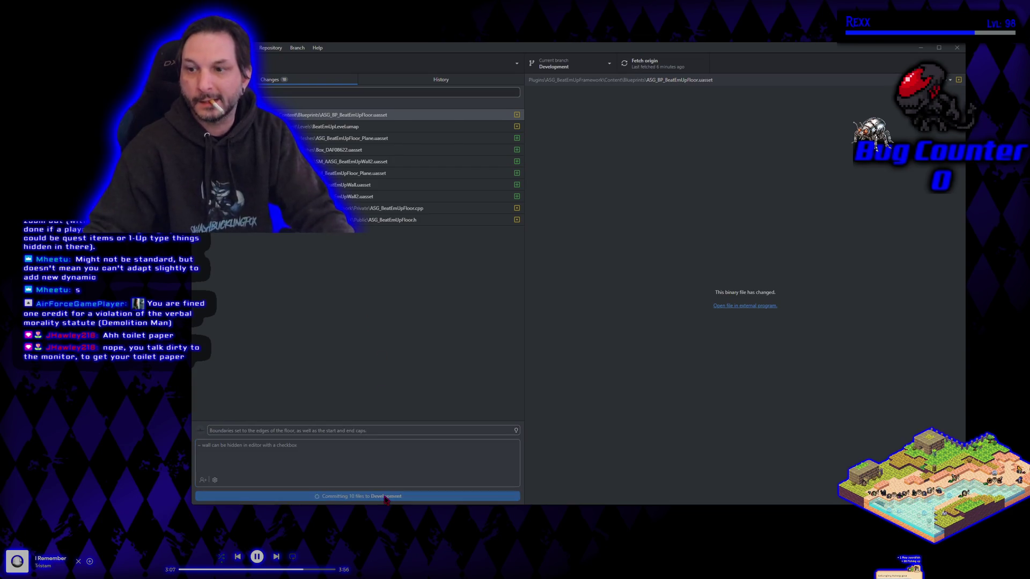
pyautogui.click(837, 156)
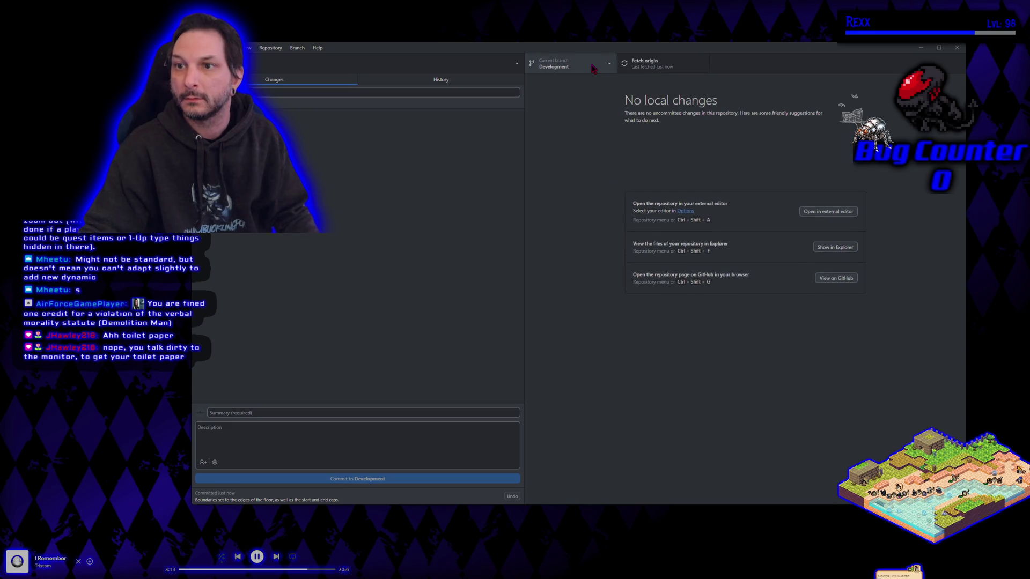
# Merge Development into main and push main to origin
pyautogui.click(593, 68)
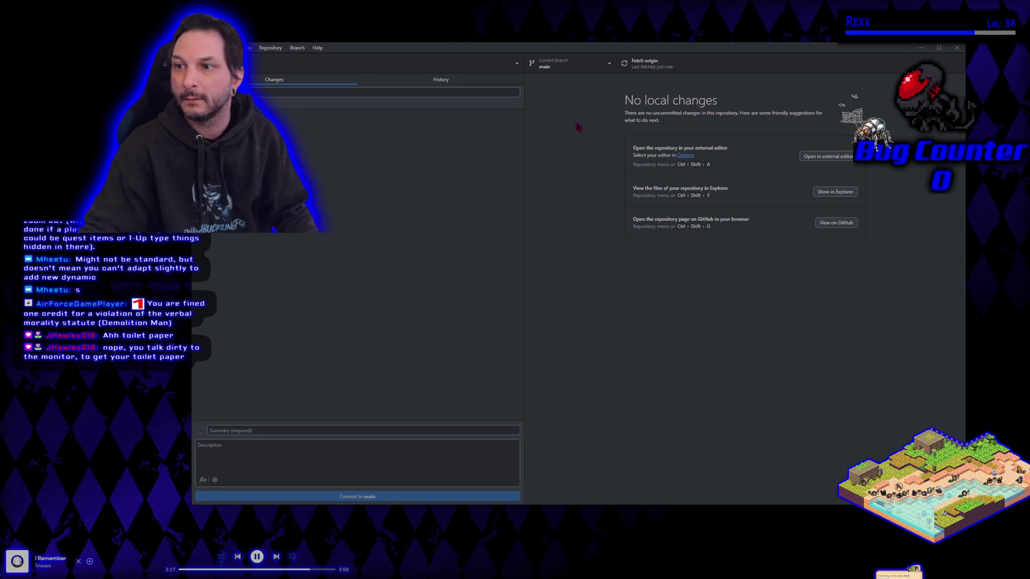
pyautogui.click(297, 48)
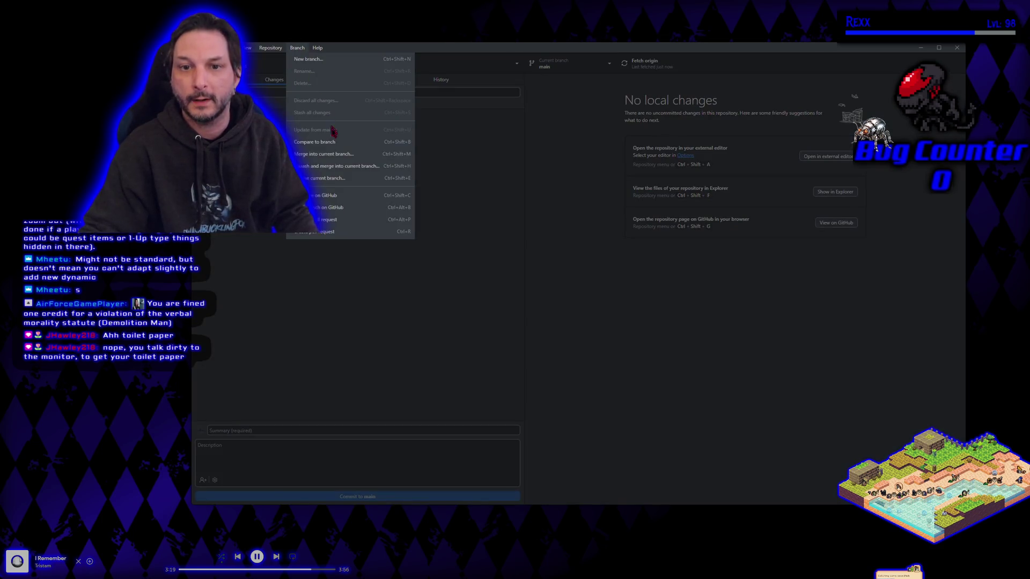
pyautogui.click(331, 154)
pyautogui.click(561, 268)
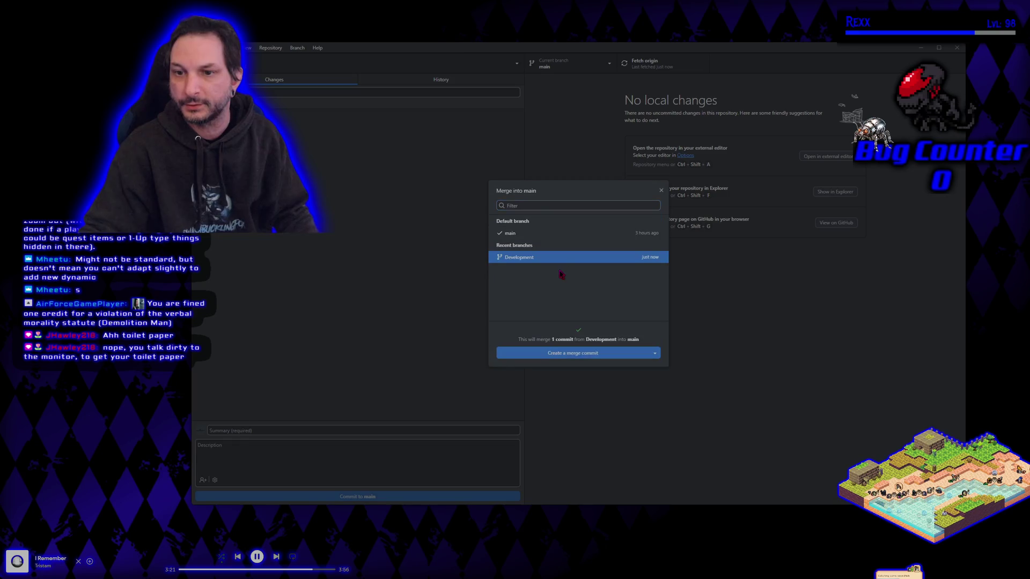
pyautogui.click(573, 349)
pyautogui.hotkey('ctrl', 'p')
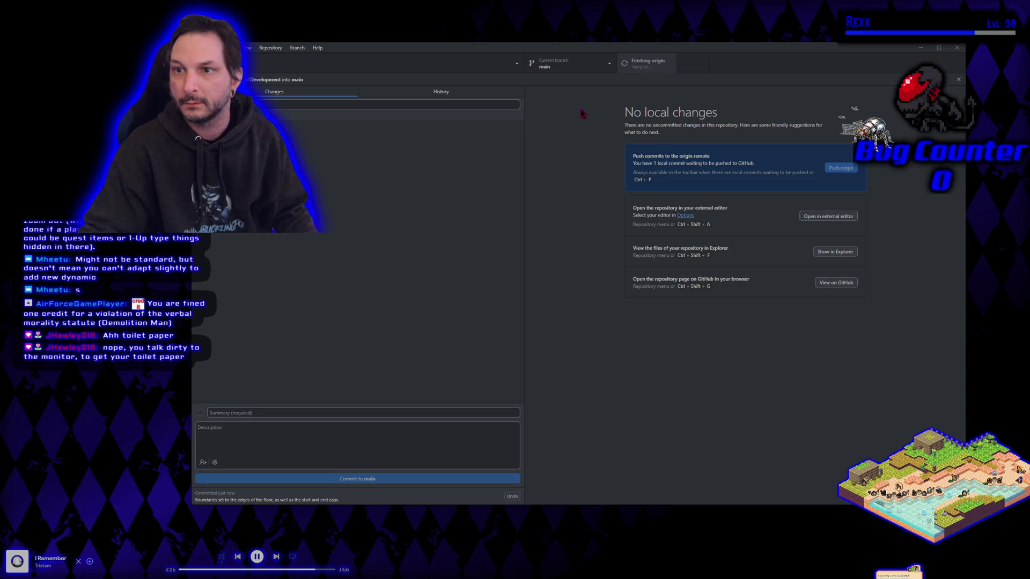
# Switch back to the Development branch and close GitHub Desktop
pyautogui.click(569, 66)
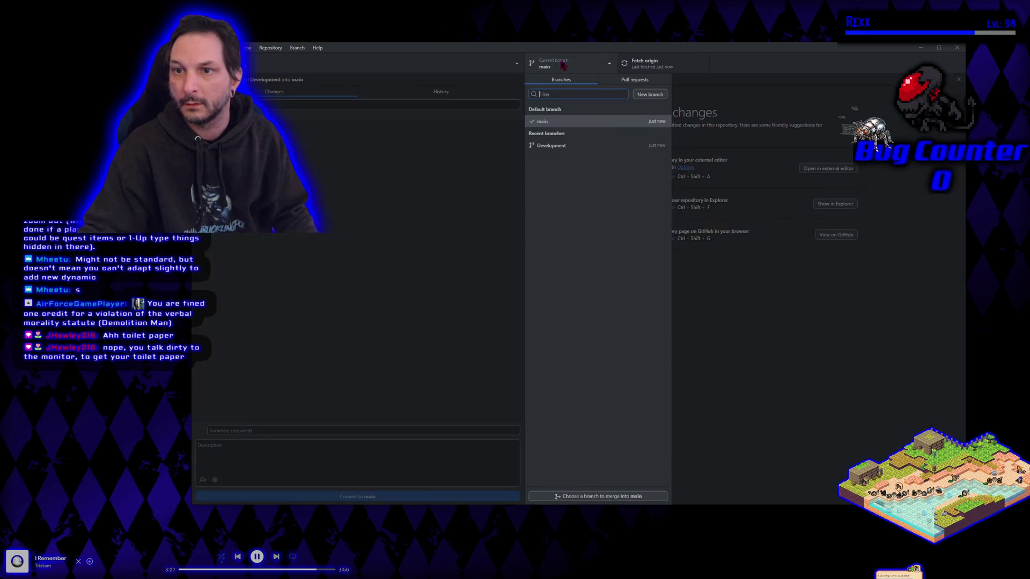
pyautogui.click(568, 148)
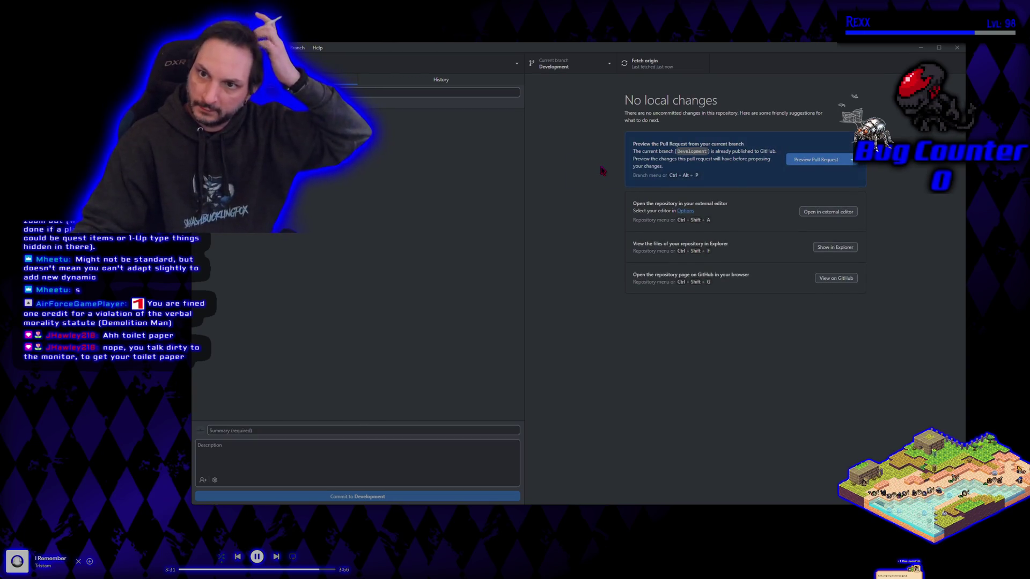
pyautogui.click(956, 48)
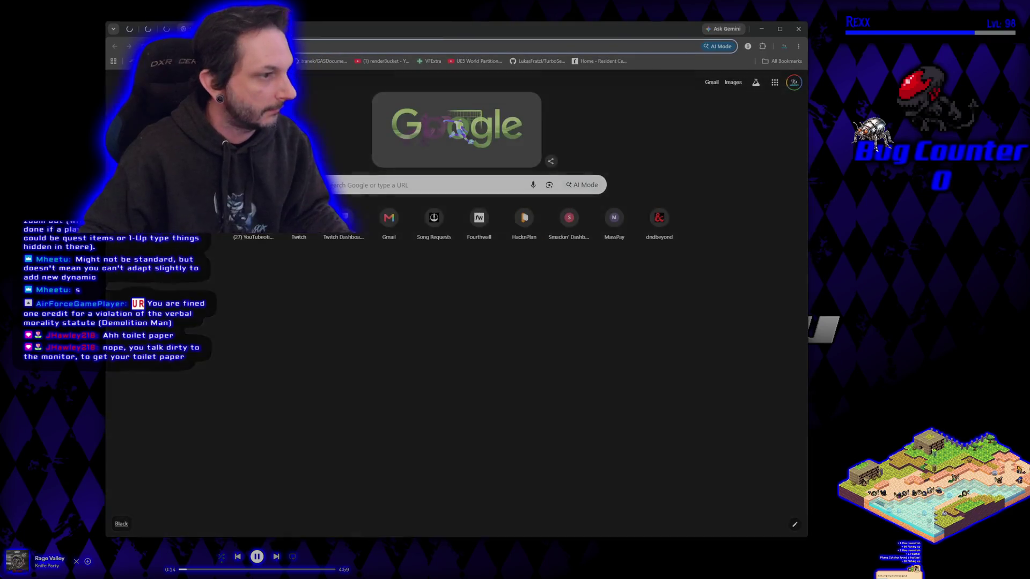
# Load the Microscape site, show Fishing & Loot, and maximize the Chrome window
pyautogui.press('Return')
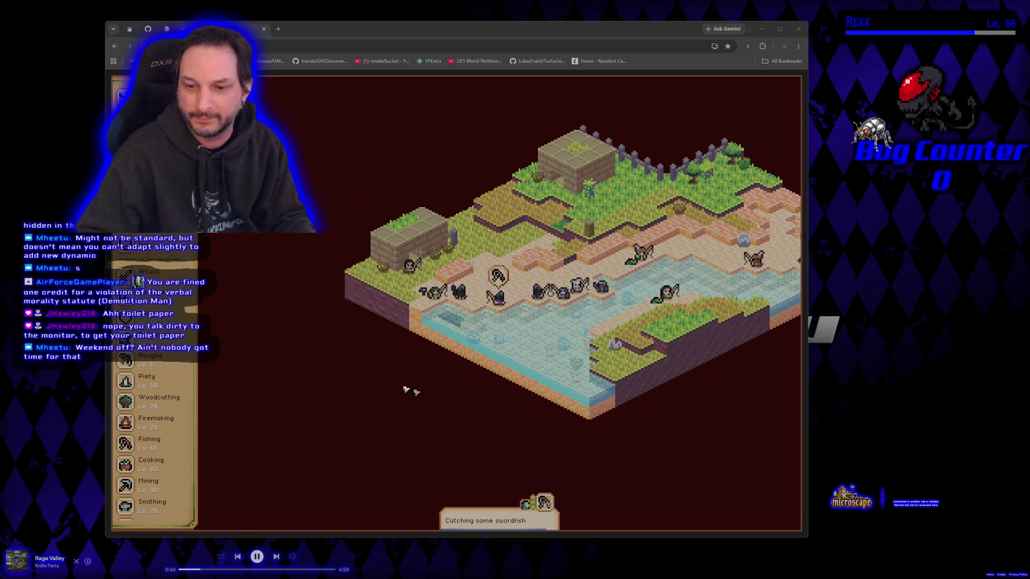
pyautogui.click(125, 443)
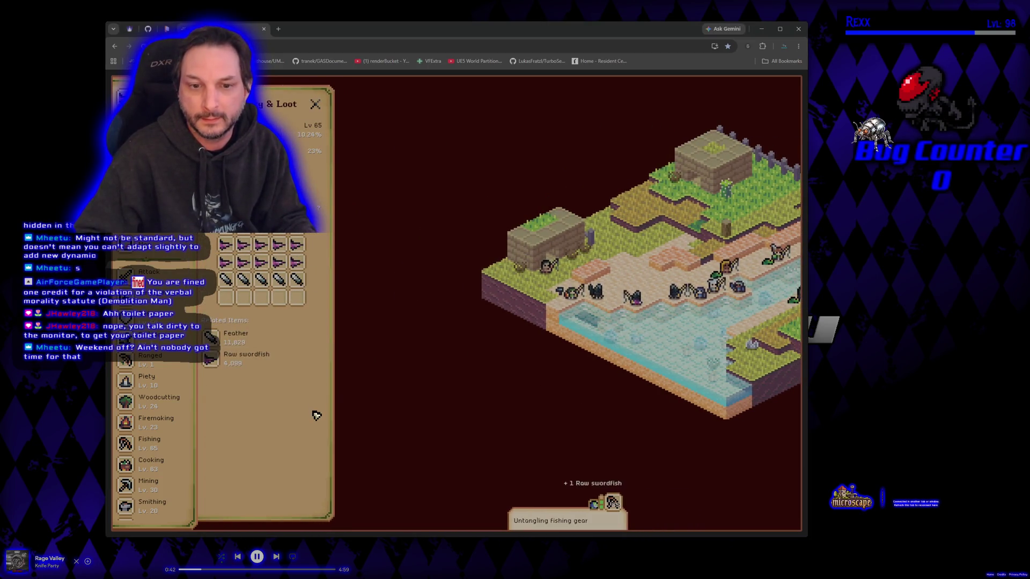
pyautogui.doubleClick(423, 33)
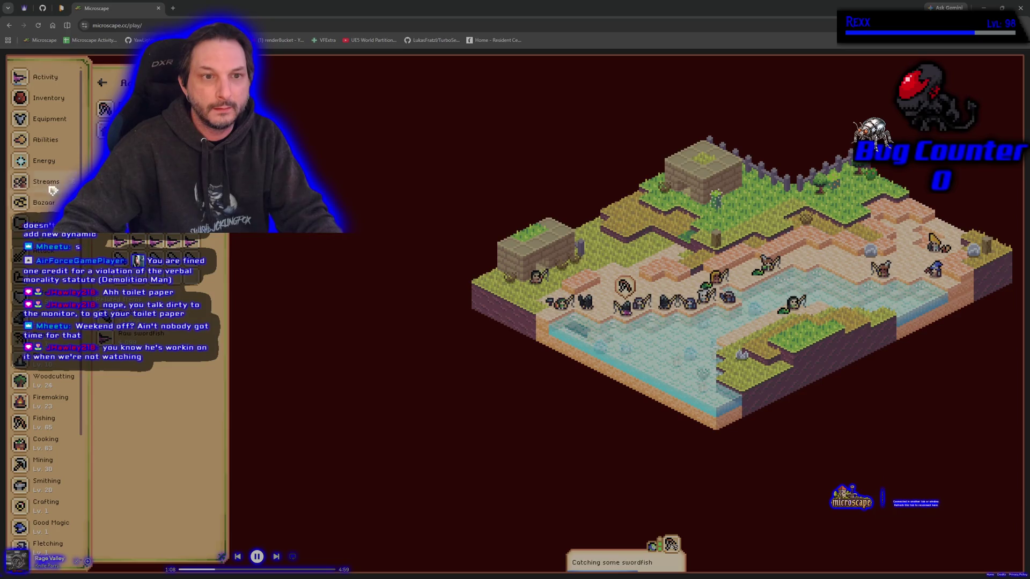
# Show the Energy history list in the sidebar and scroll through it
pyautogui.click(43, 163)
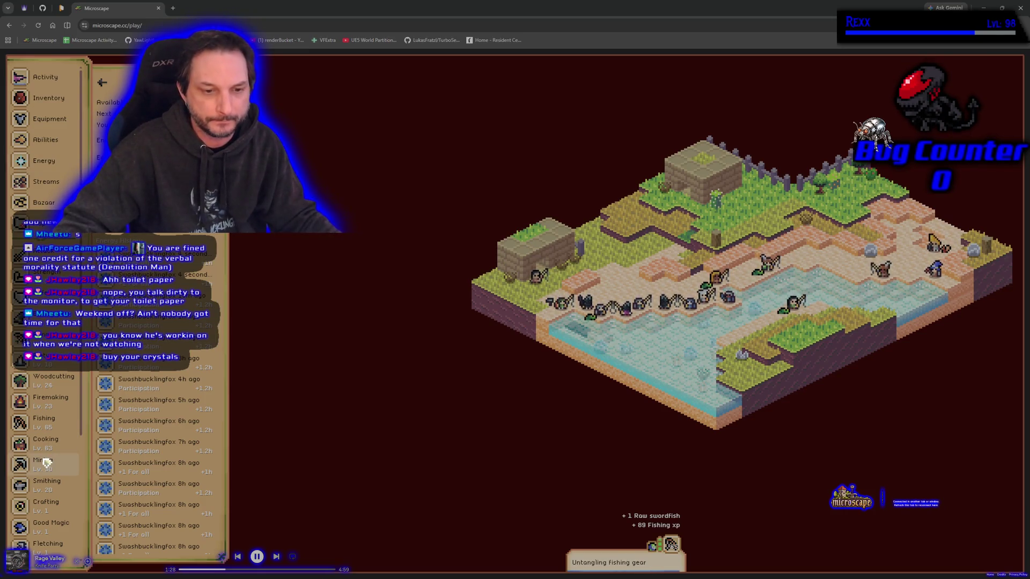
pyautogui.scroll(-3, 39, 448)
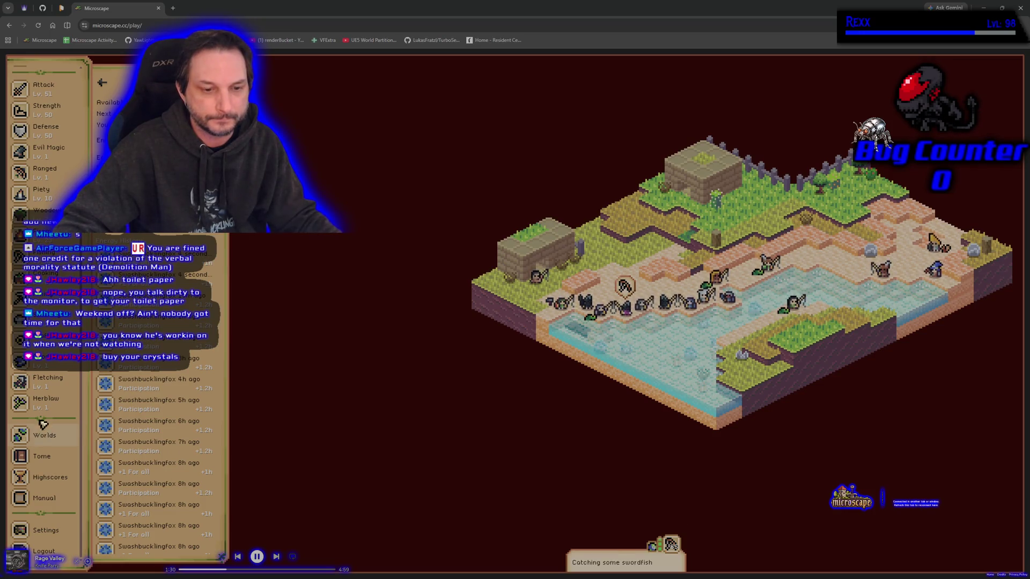
pyautogui.scroll(3, 42, 428)
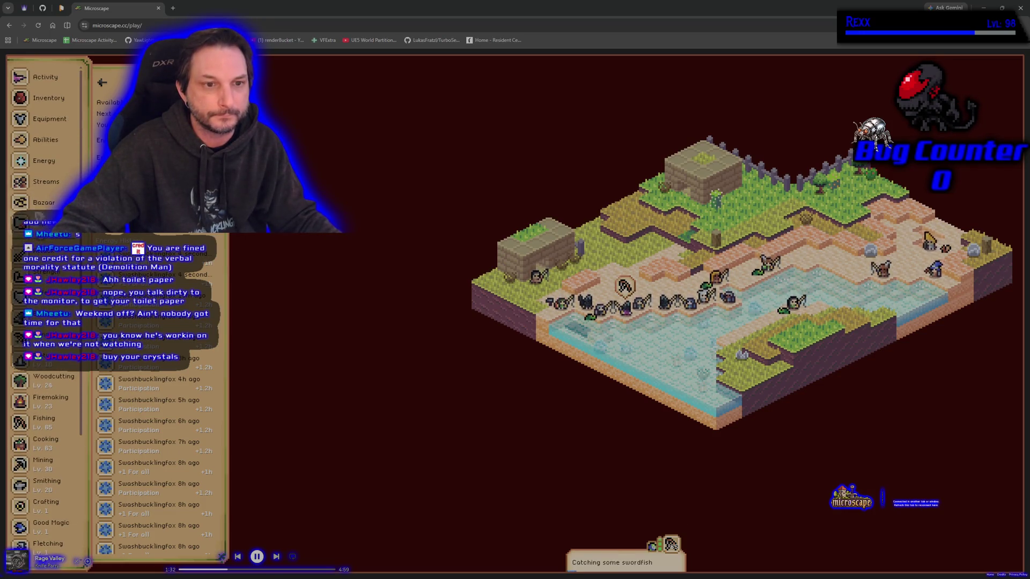
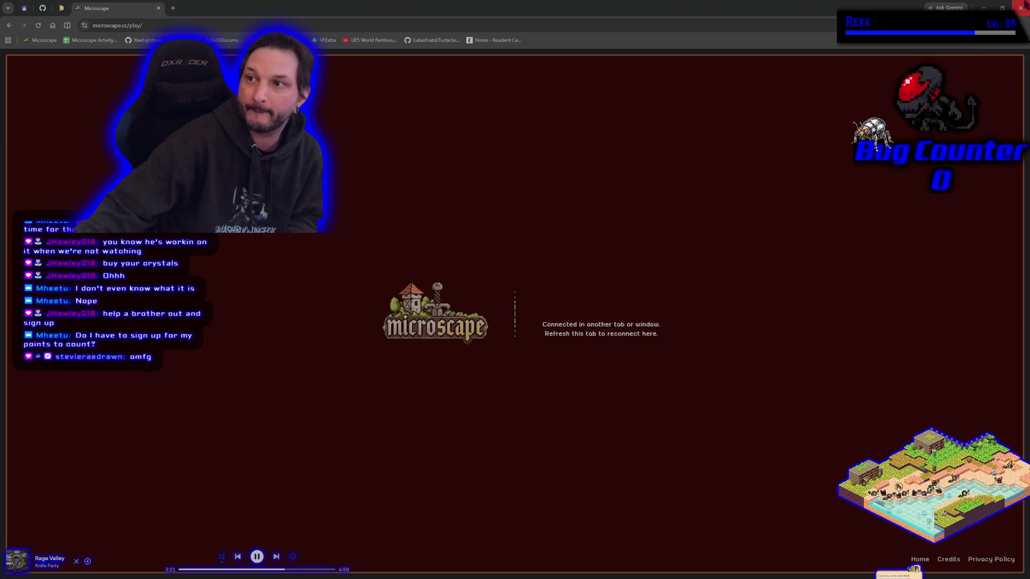
# Minimize the Chrome window showing the Microscape page to clear the desktop
pyautogui.press('super+d')
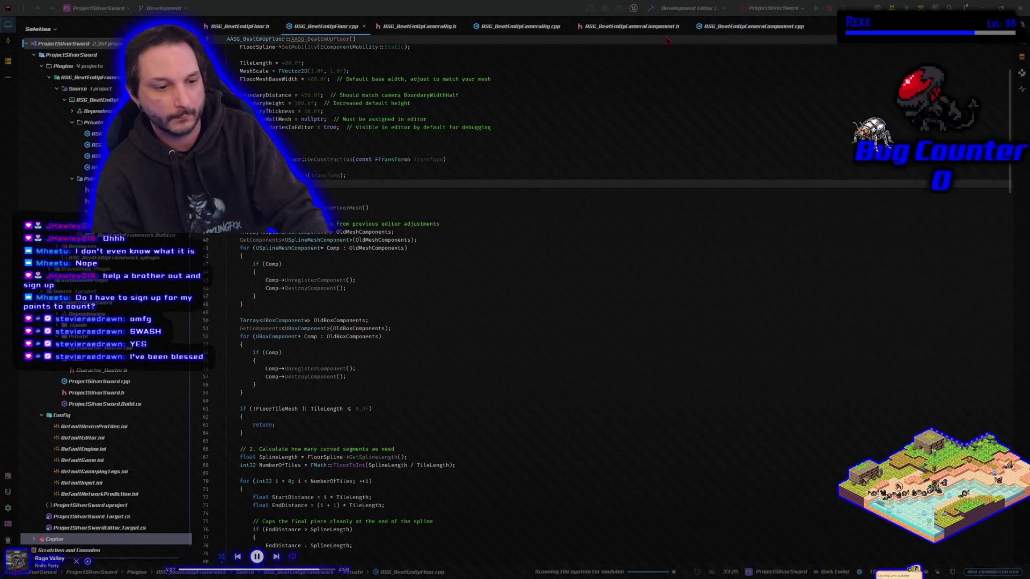
# Bring the JetBrains Rider window with the floor's OnConstruction code to the front
pyautogui.click(402, 10)
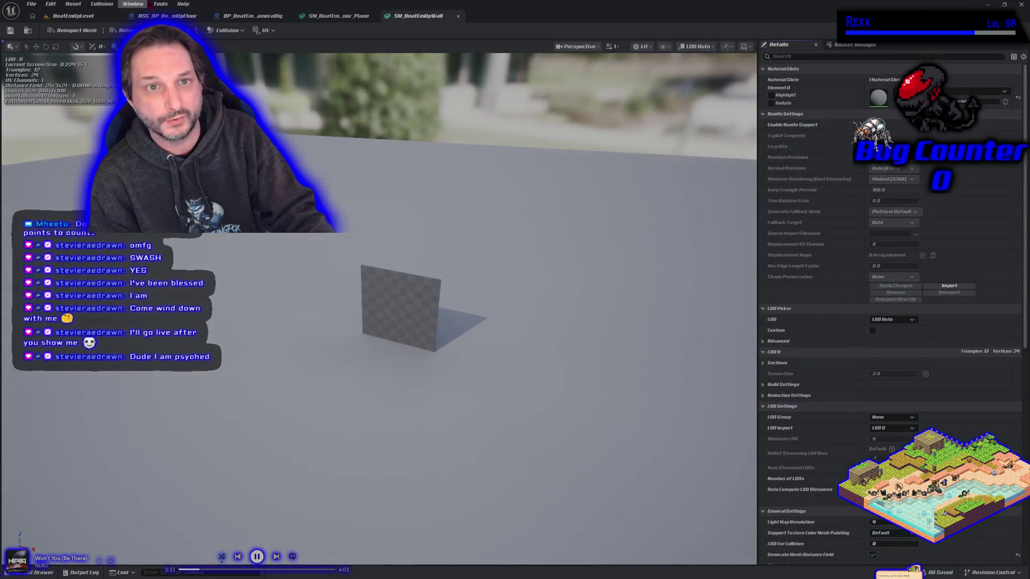
# Orbit the BeatEmUpLevel viewport to inspect the curved walls along the floor
pyautogui.click(73, 15)
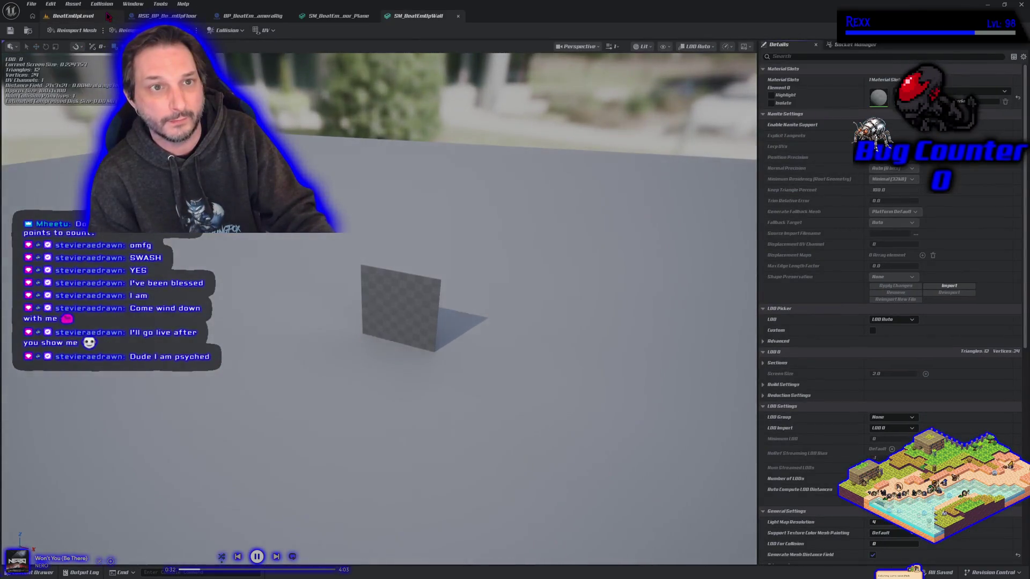
pyautogui.moveTo(372, 184); pyautogui.dragTo(371, 184)
pyautogui.moveTo(437, 317); pyautogui.dragTo(436, 317)
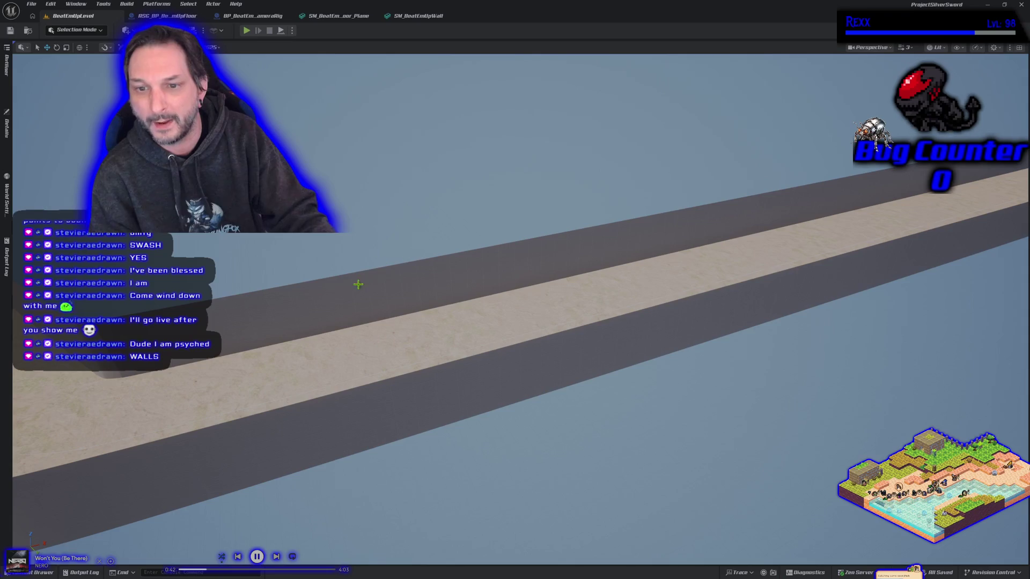
pyautogui.moveTo(359, 302); pyautogui.dragTo(389, 292)
pyautogui.moveTo(528, 309); pyautogui.dragTo(393, 266)
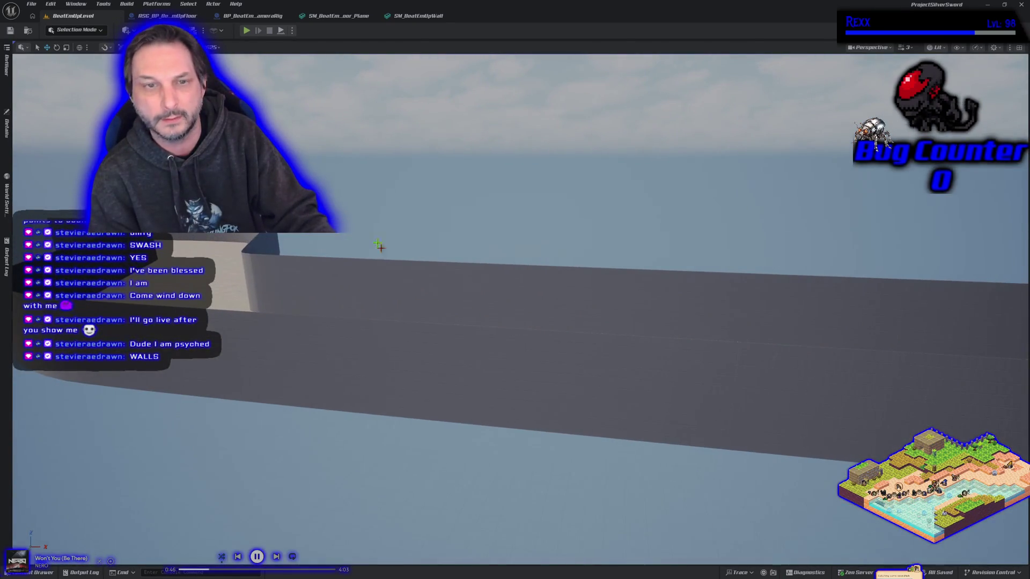
# Look over the wall mesh, floor plane, camera rig and floor blueprint tabs, then return to the level
pyautogui.click(414, 17)
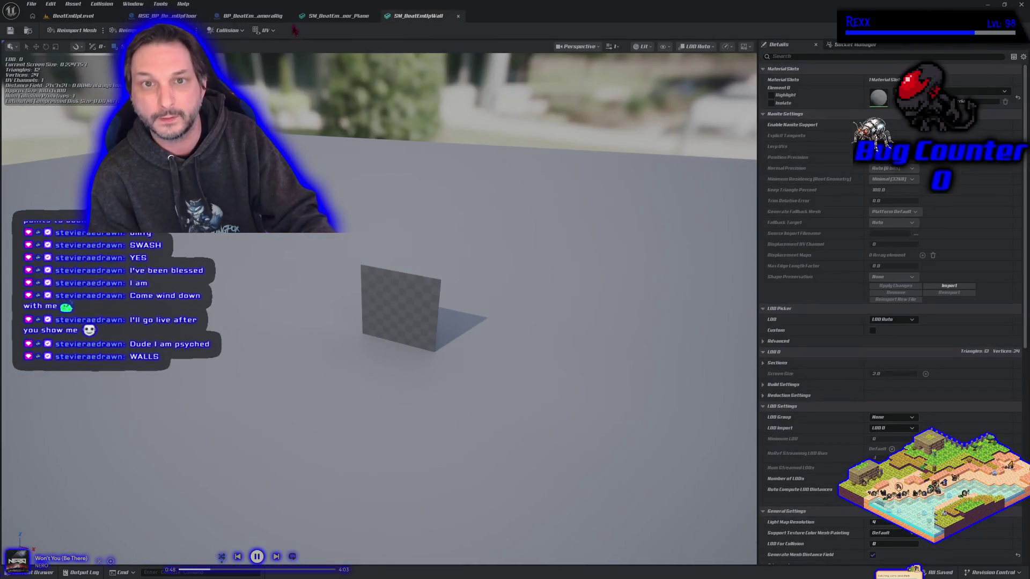
pyautogui.click(336, 16)
pyautogui.click(252, 16)
pyautogui.click(167, 16)
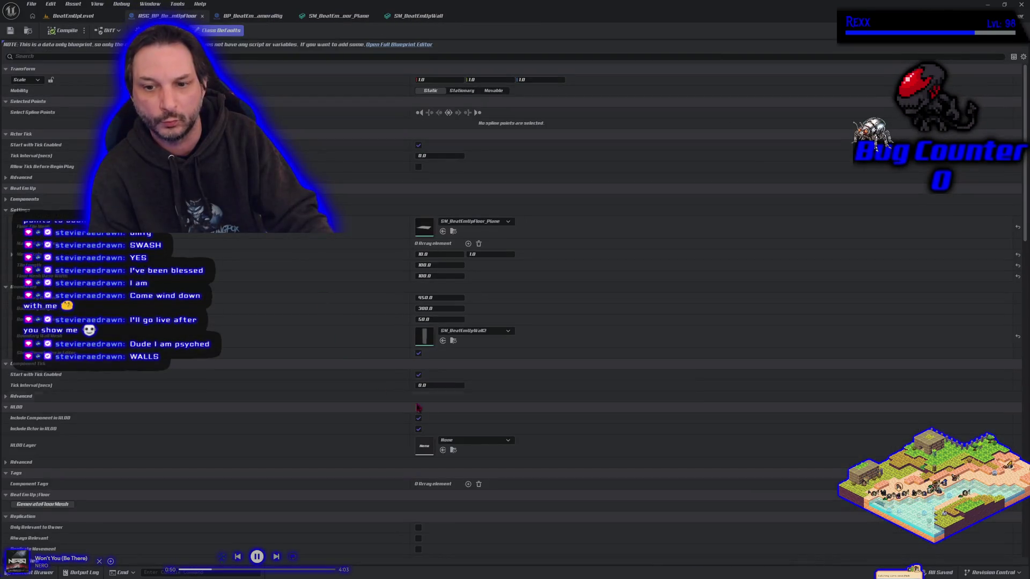
pyautogui.click(79, 17)
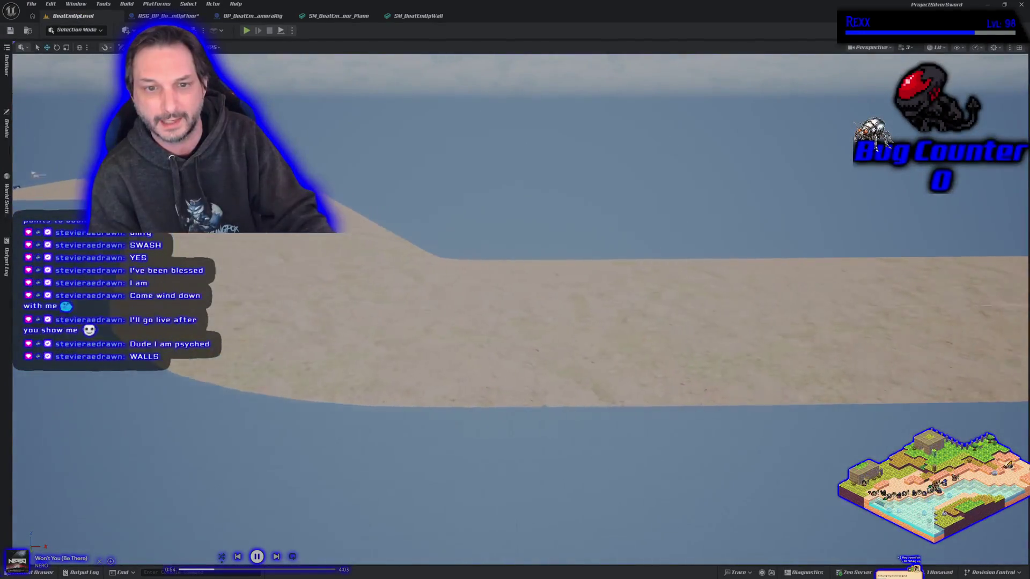
pyautogui.scroll(-5, 265, 377)
# Compile and save the floor blueprint, then start a Play test of the level
pyautogui.hotkey('ctrl', 'Tab')
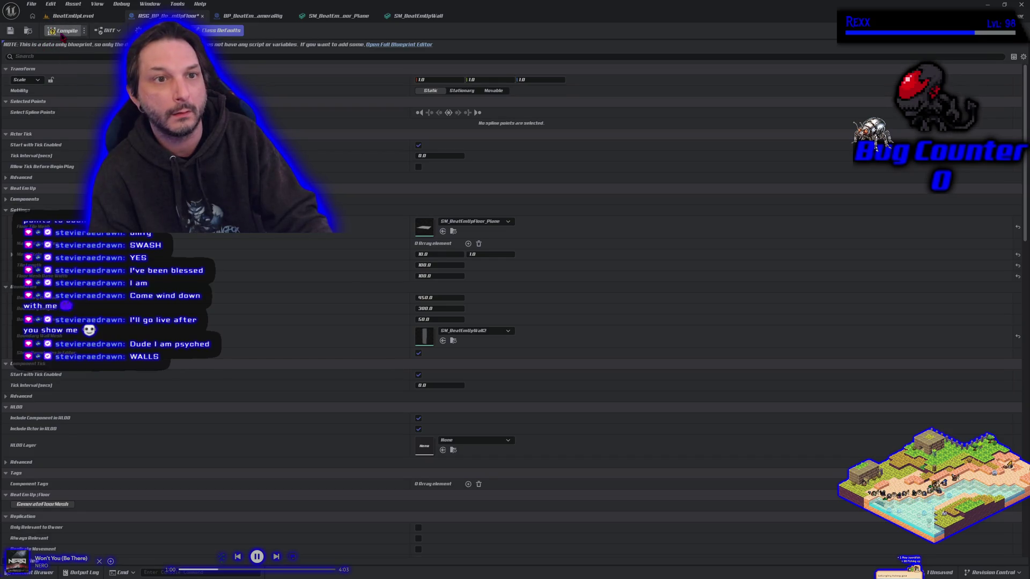
pyautogui.click(10, 32)
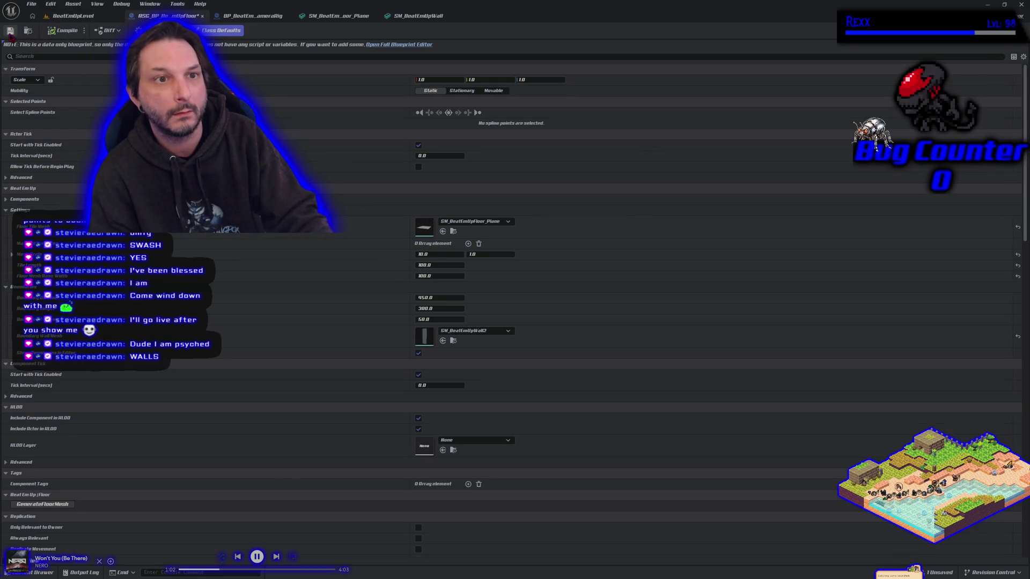
pyautogui.click(71, 15)
pyautogui.click(247, 30)
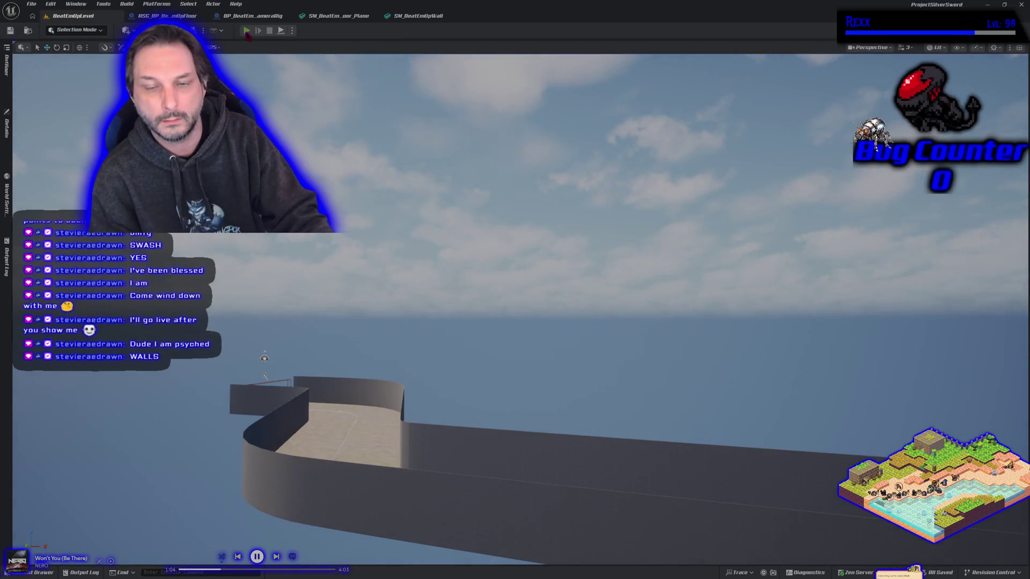
# Run the mannequin left, forward, back and right across the sand floor
pyautogui.press('a')
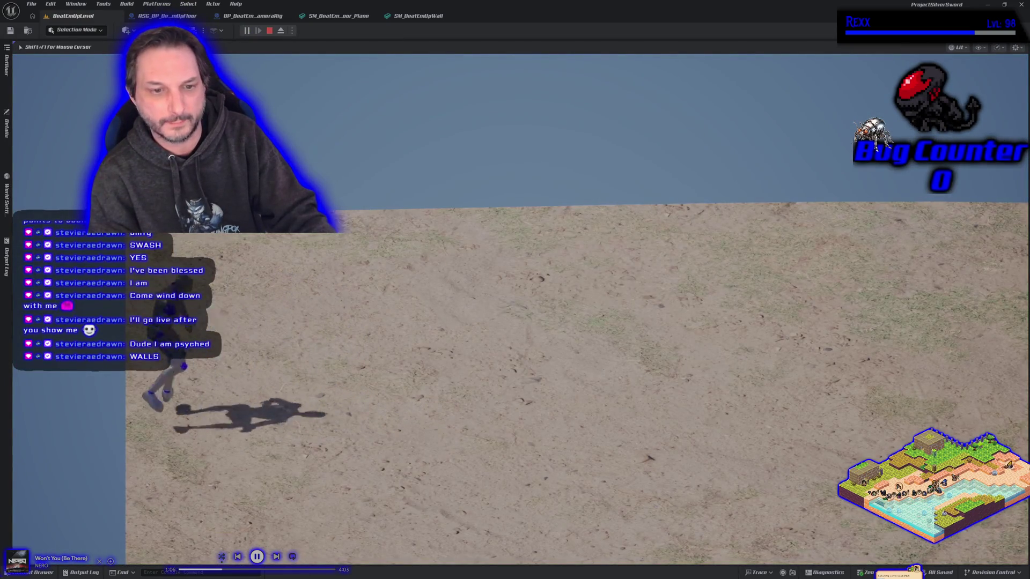
pyautogui.press('w')
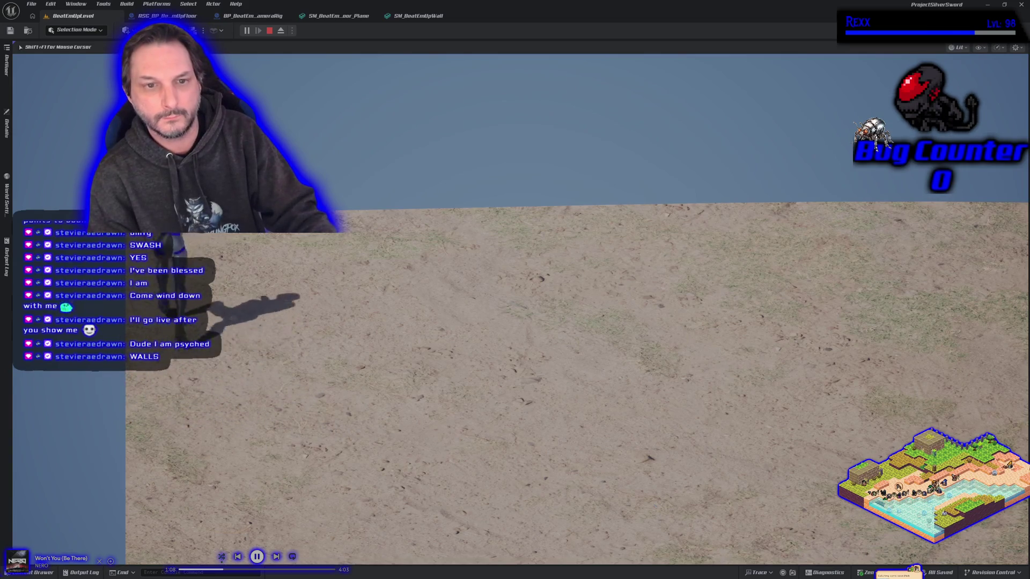
pyautogui.press('s')
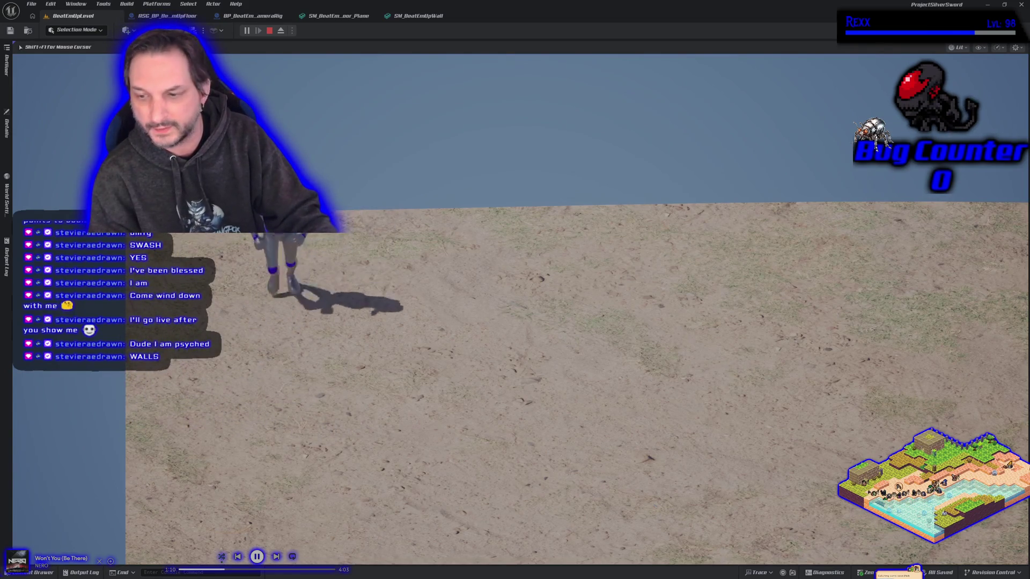
pyautogui.press('d')
pyautogui.press('a')
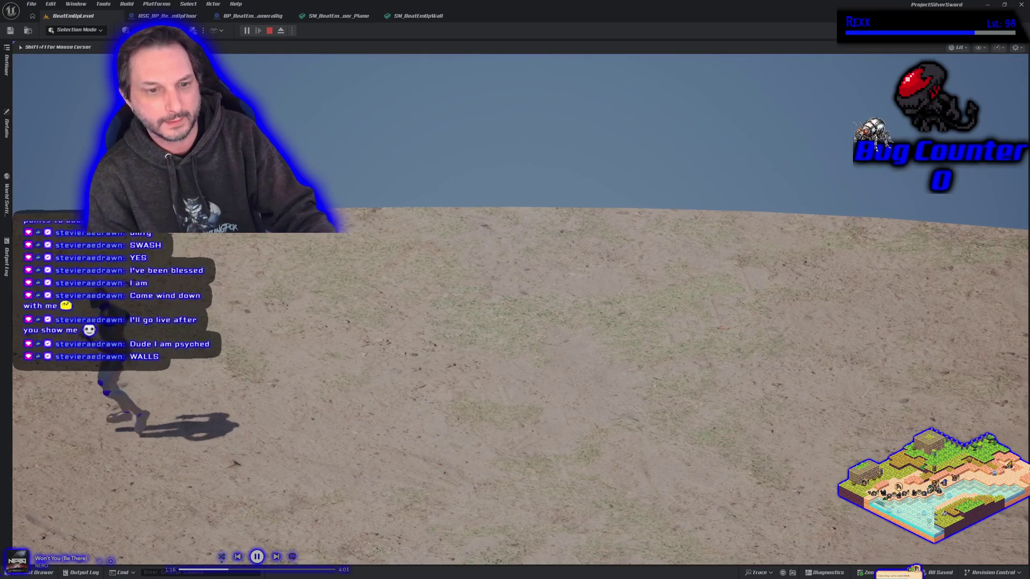
# Make the game view fullscreen with F11, then run the mannequin over the slope and along the wall
pyautogui.press('F11')
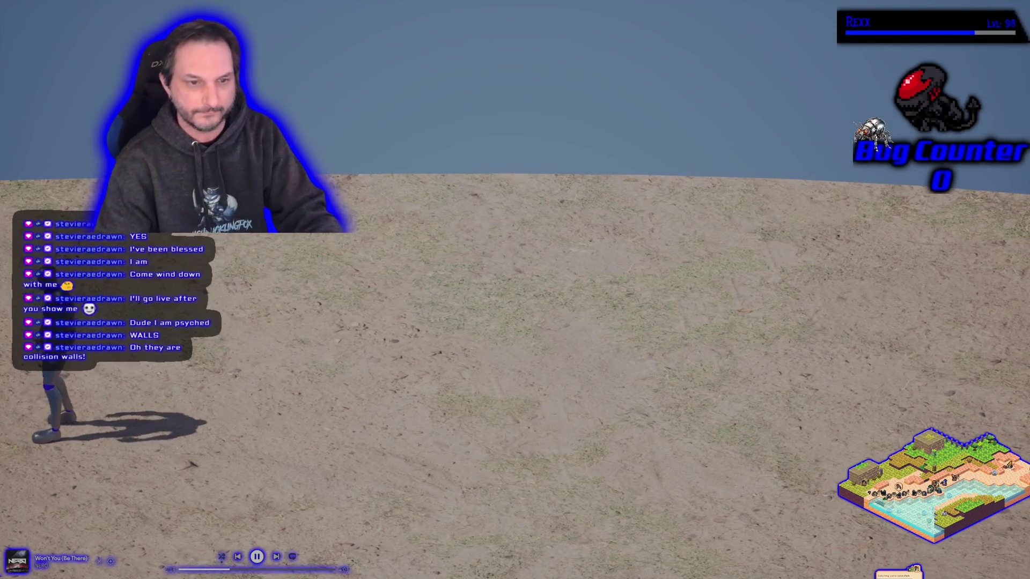
pyautogui.press('d')
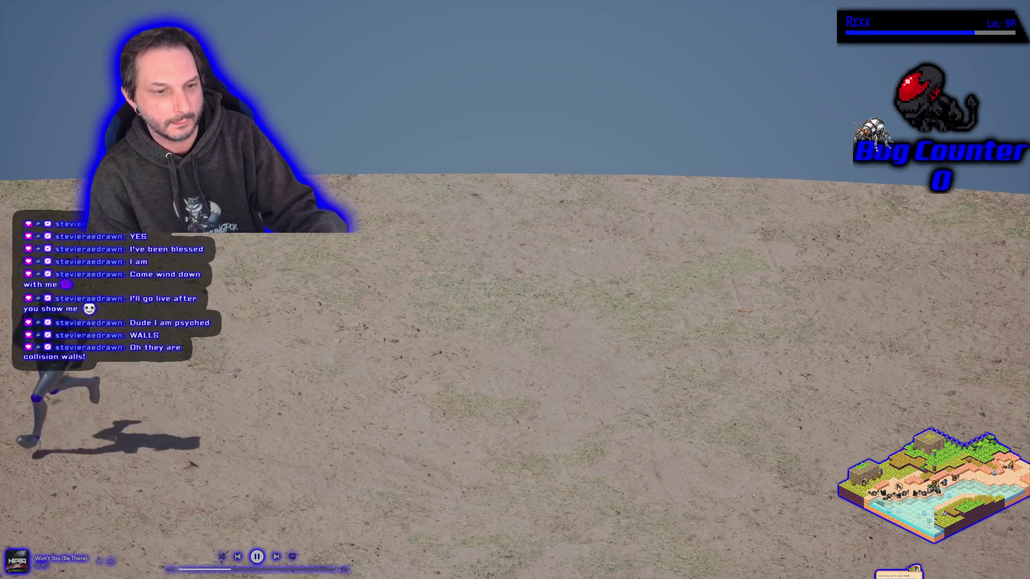
pyautogui.press('d')
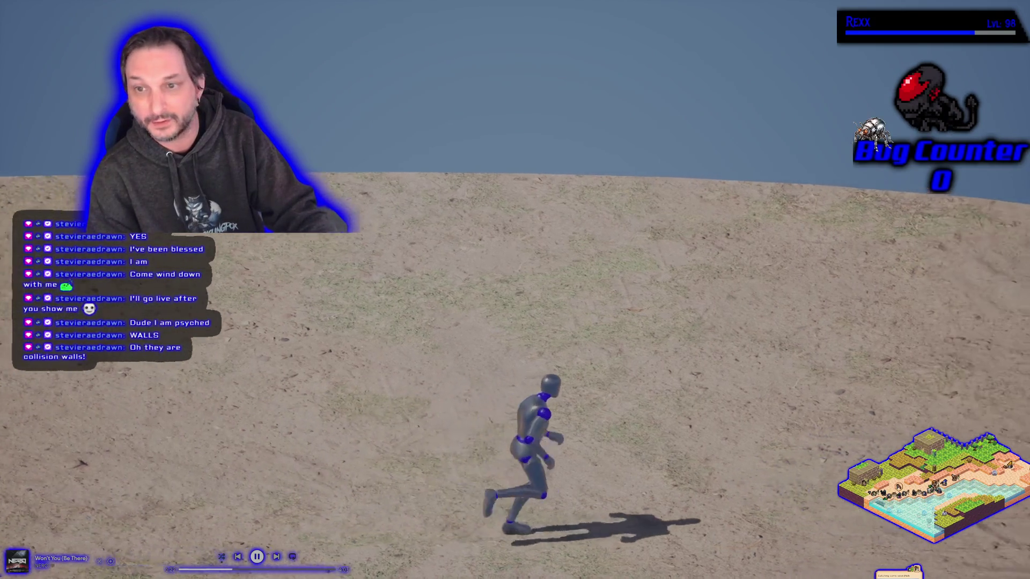
pyautogui.press('w')
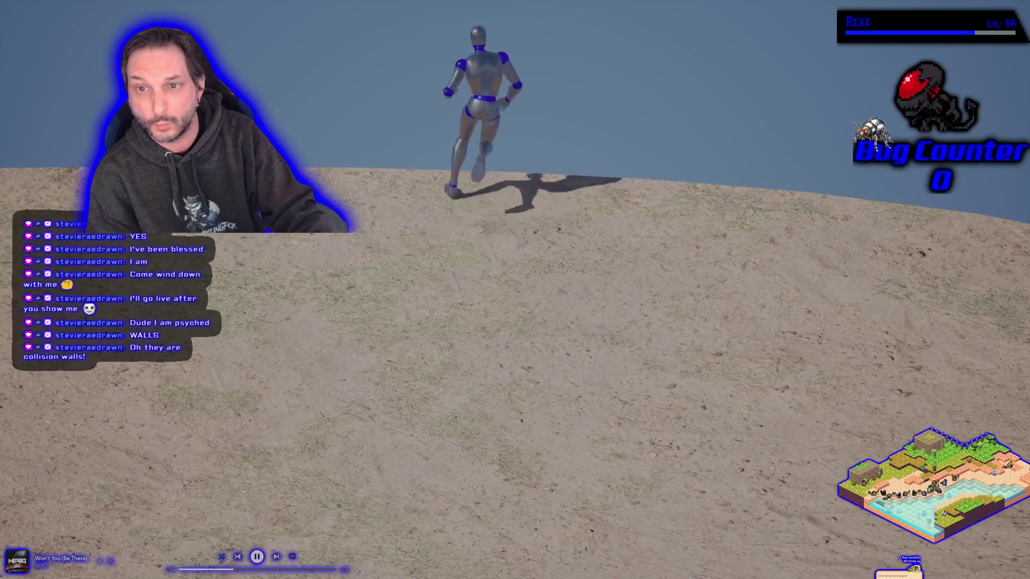
pyautogui.press('d')
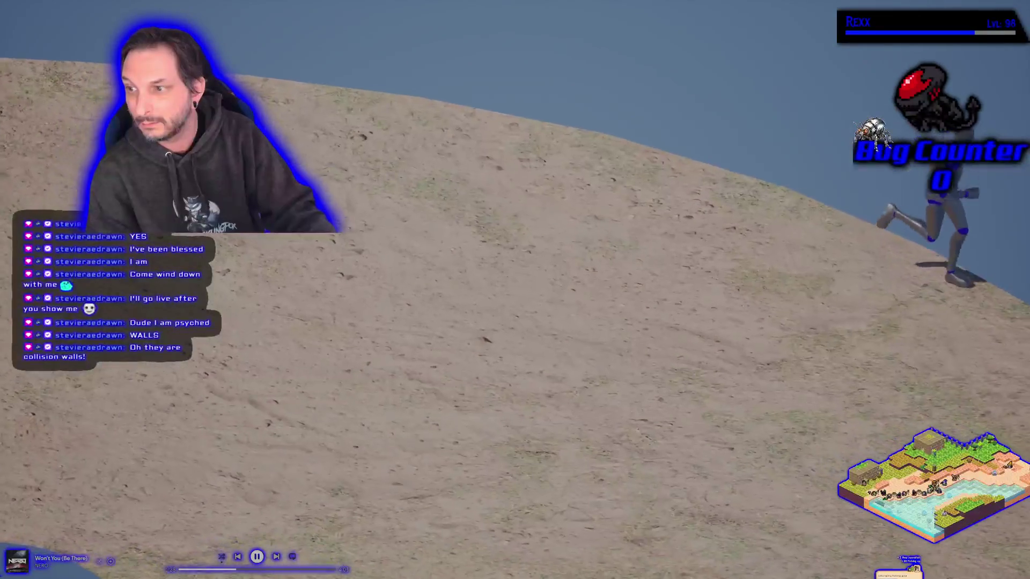
pyautogui.press('s')
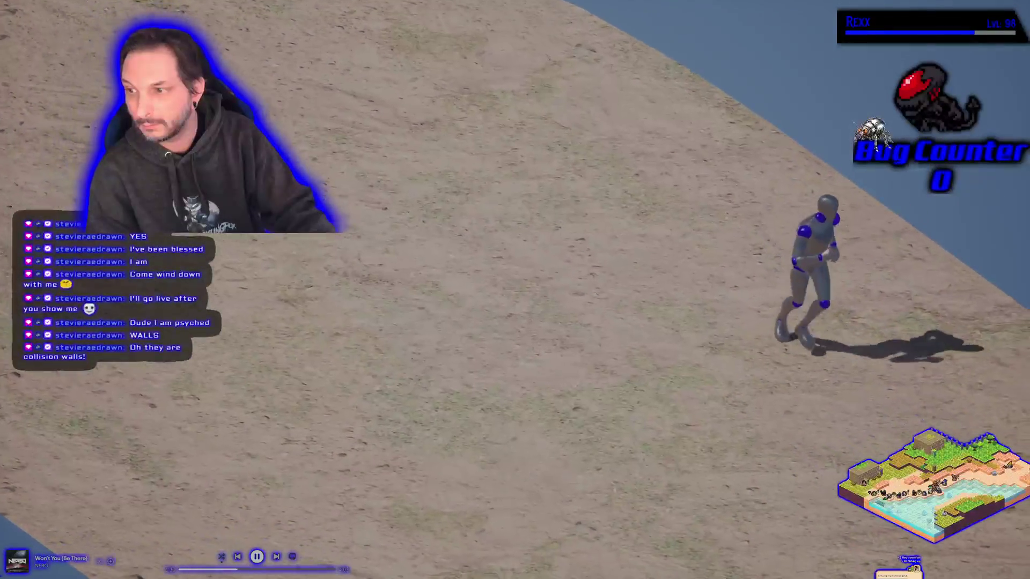
pyautogui.press('a')
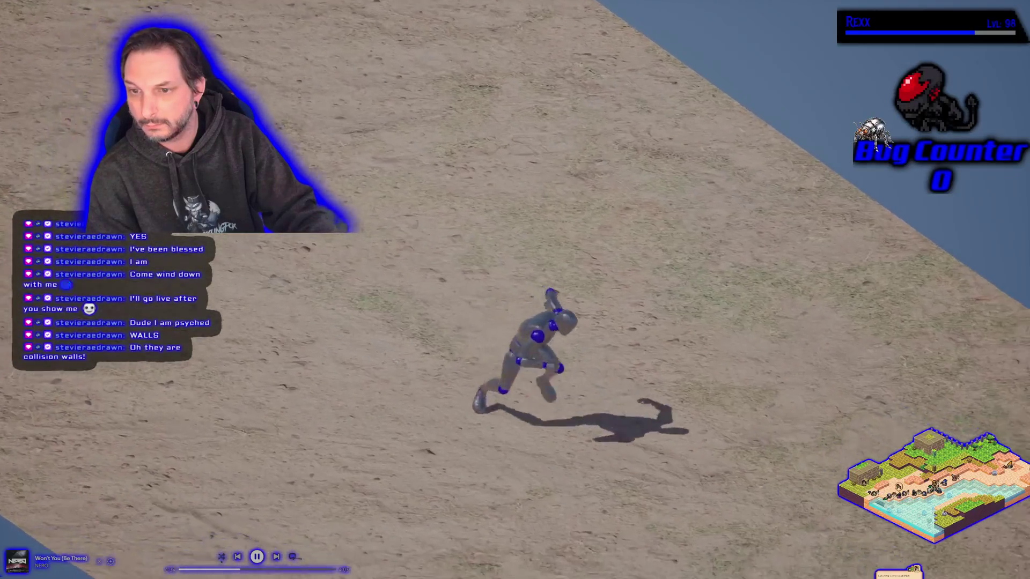
pyautogui.press('s')
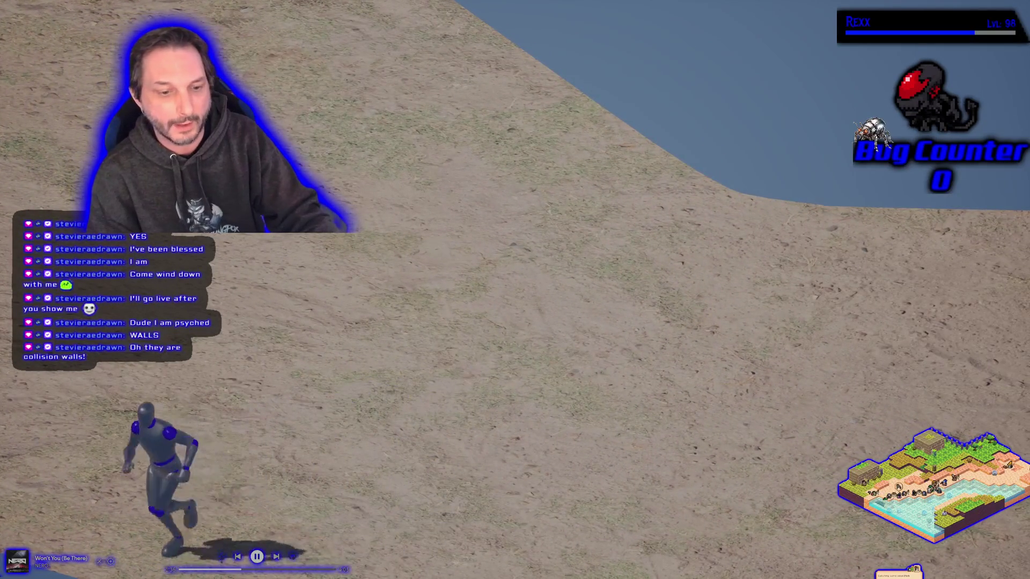
pyautogui.press('w')
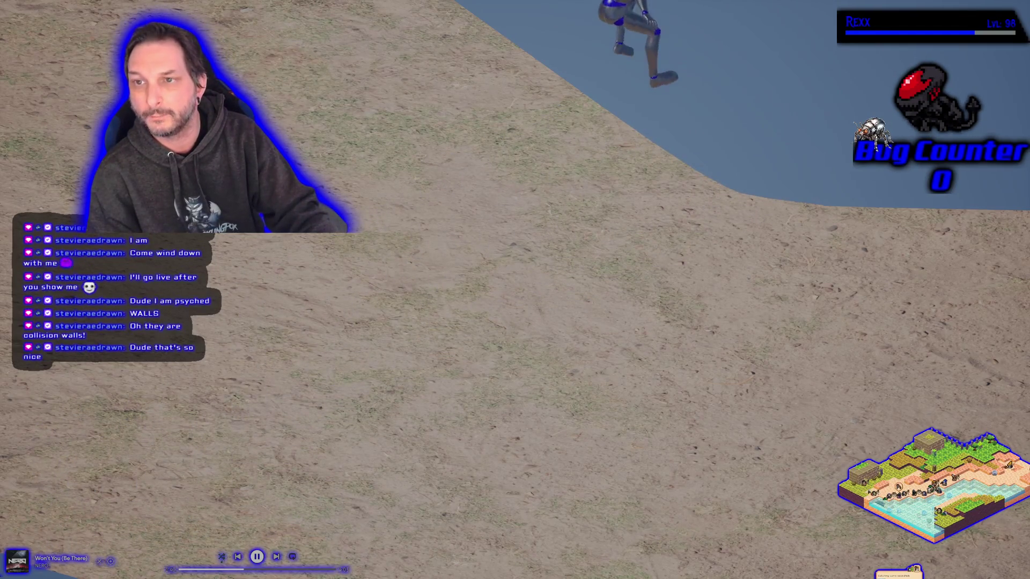
pyautogui.press('d')
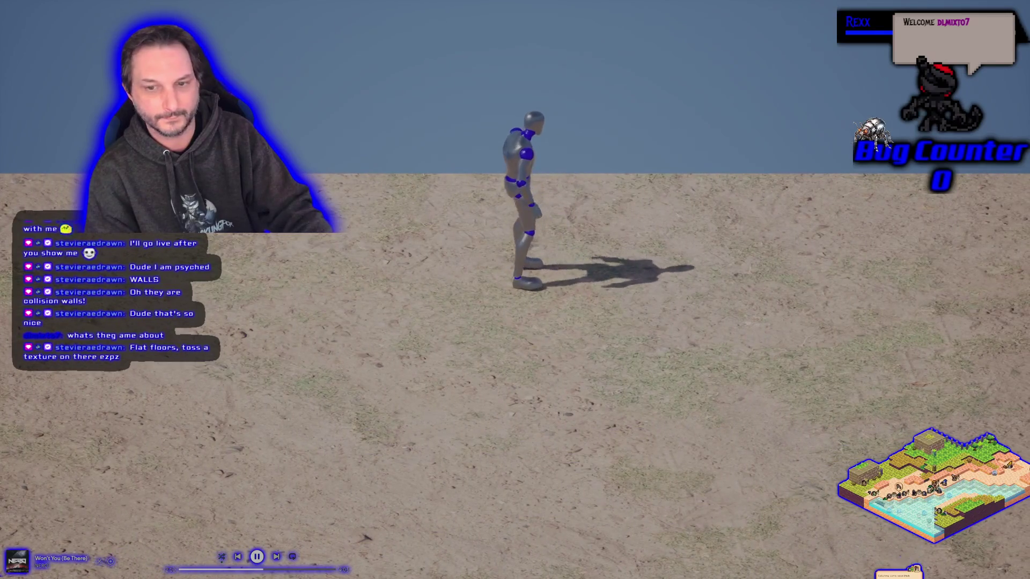
pyautogui.press('d')
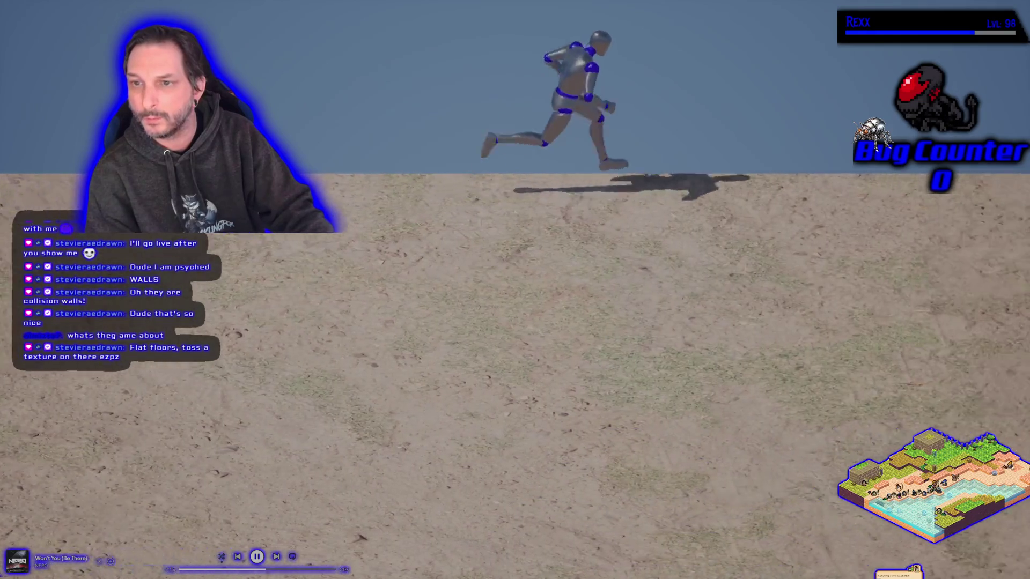
# Run the mannequin back and left, then end the play session with Esc
pyautogui.press('s')
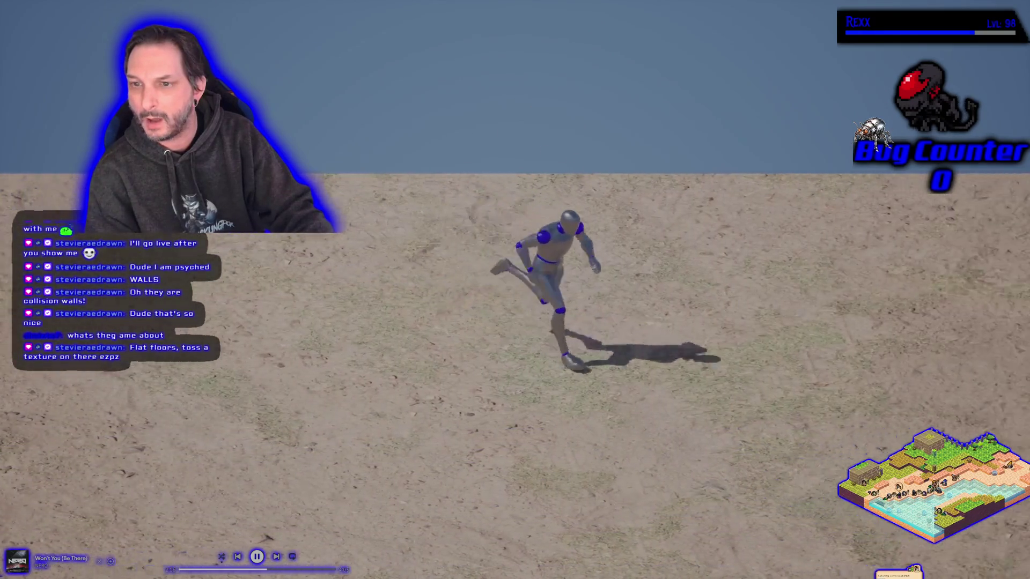
pyautogui.press('a')
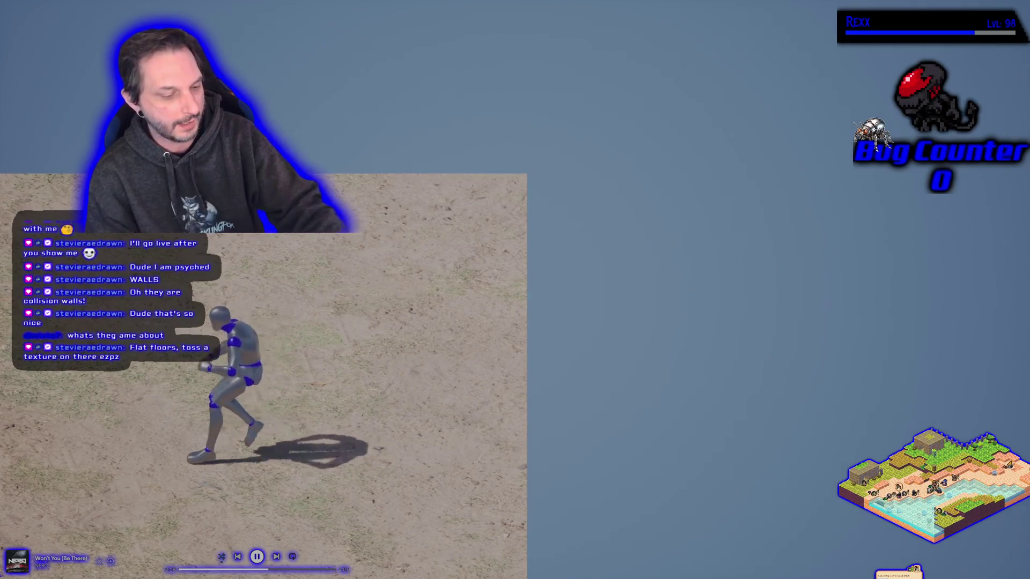
pyautogui.press('Escape')
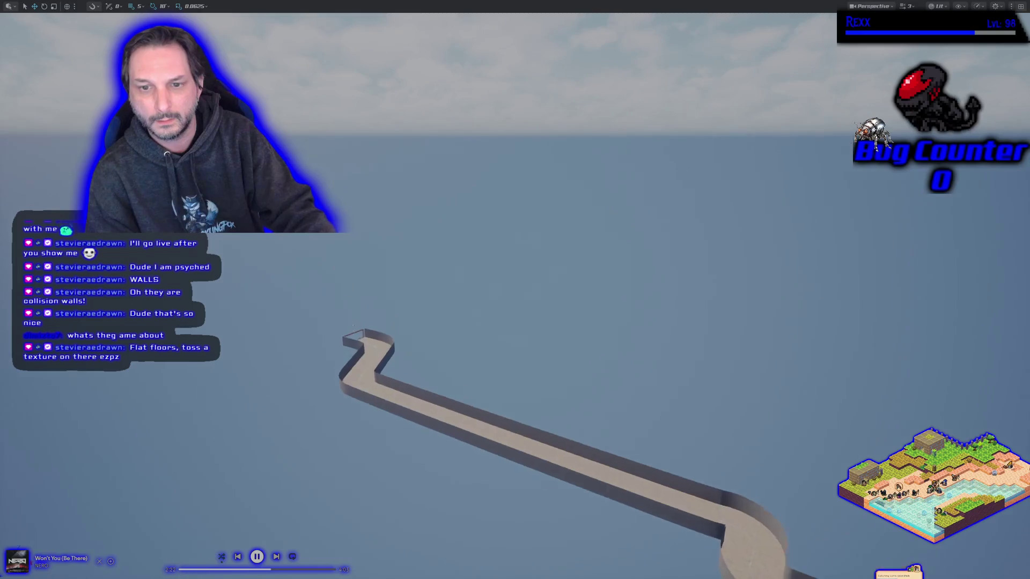
# Fly the viewport camera along the curved walkway to inspect the floor and its boundary walls
pyautogui.press('w')
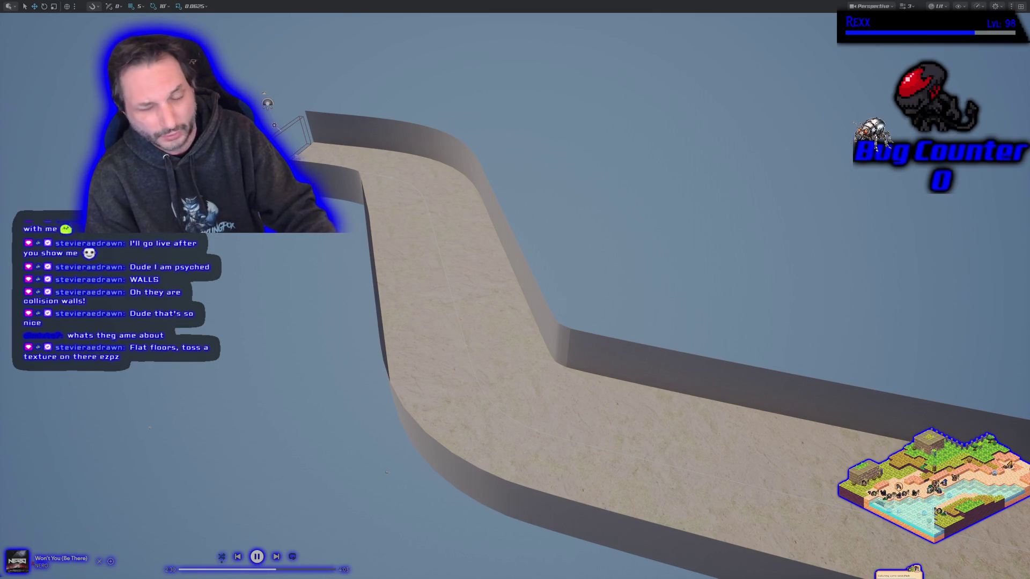
pyautogui.press('w')
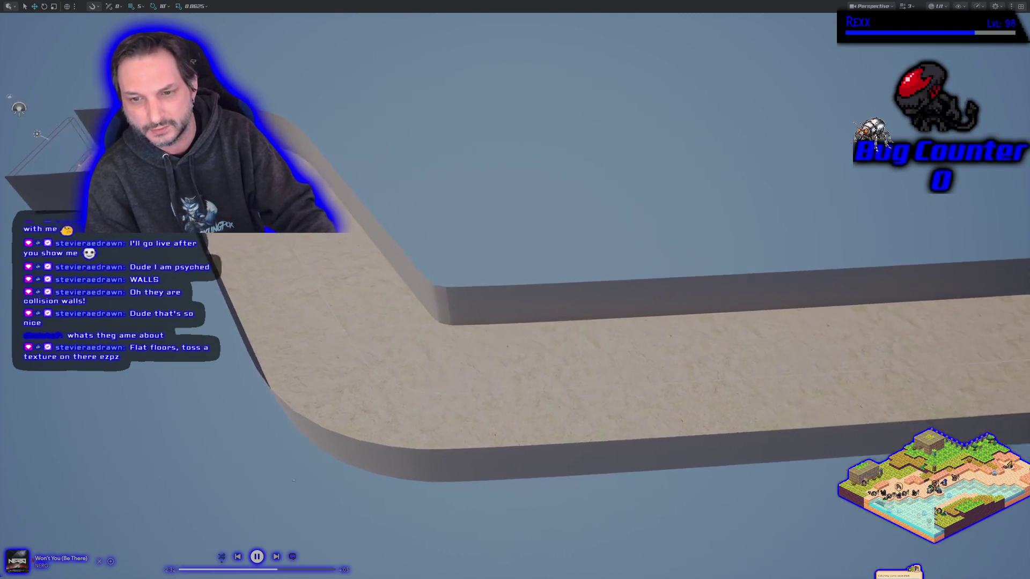
pyautogui.press('s')
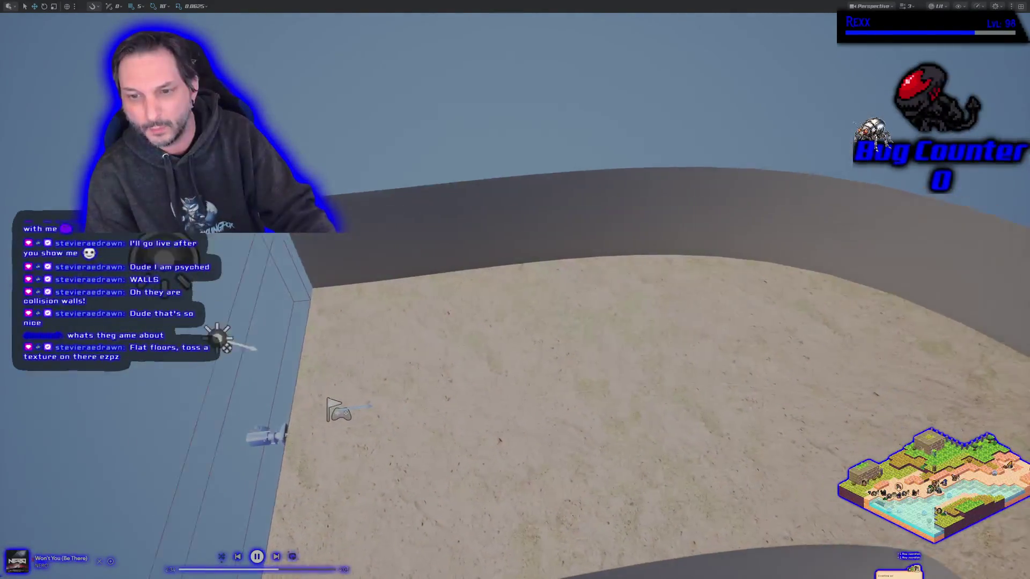
pyautogui.moveTo(234, 302); pyautogui.dragTo(169, 307)
pyautogui.press('w')
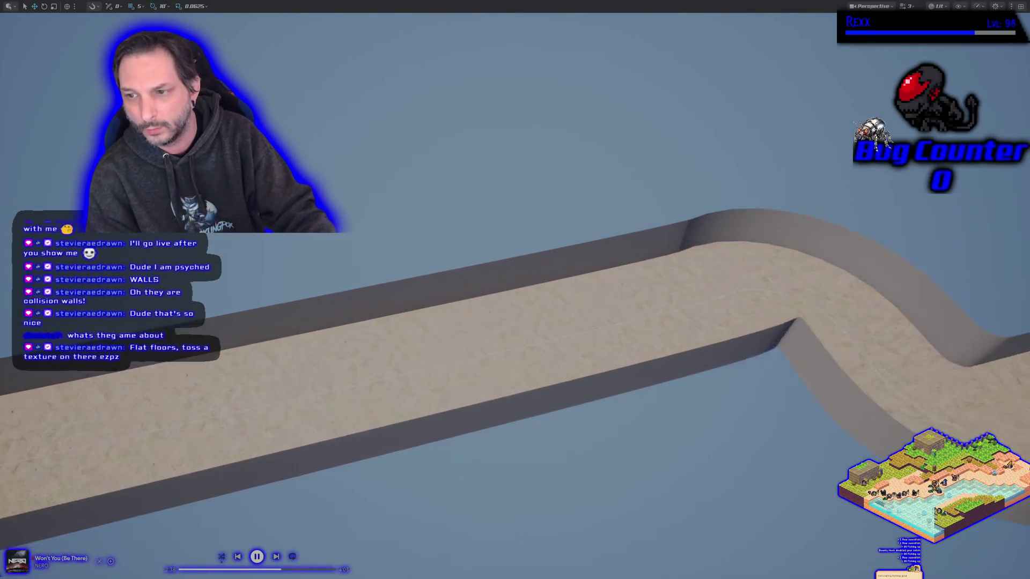
pyautogui.press('s')
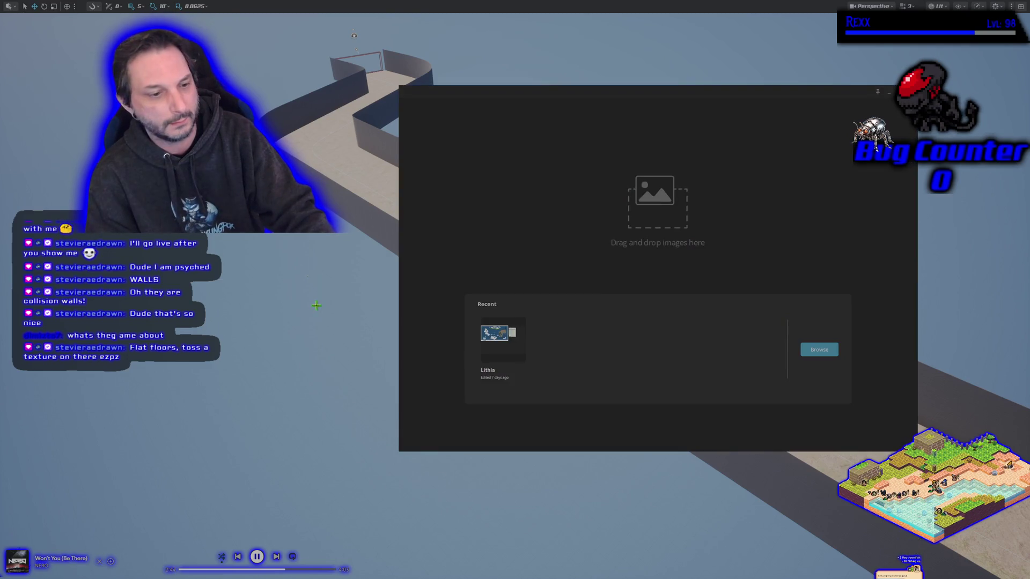
# Open the recent Lithia map project and zoom and pan across it to the northern island
pyautogui.click(502, 333)
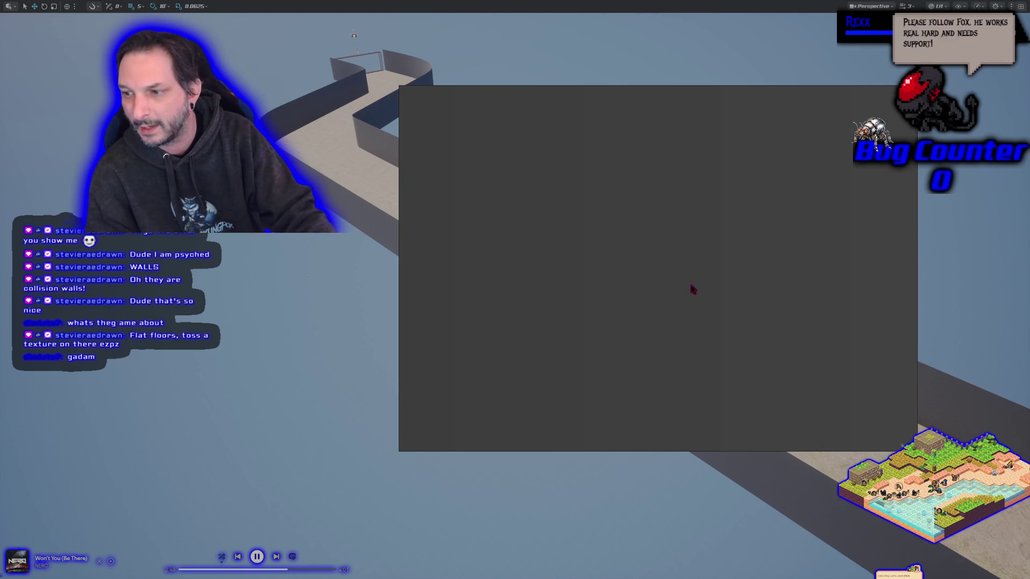
pyautogui.scroll(3, 627, 322)
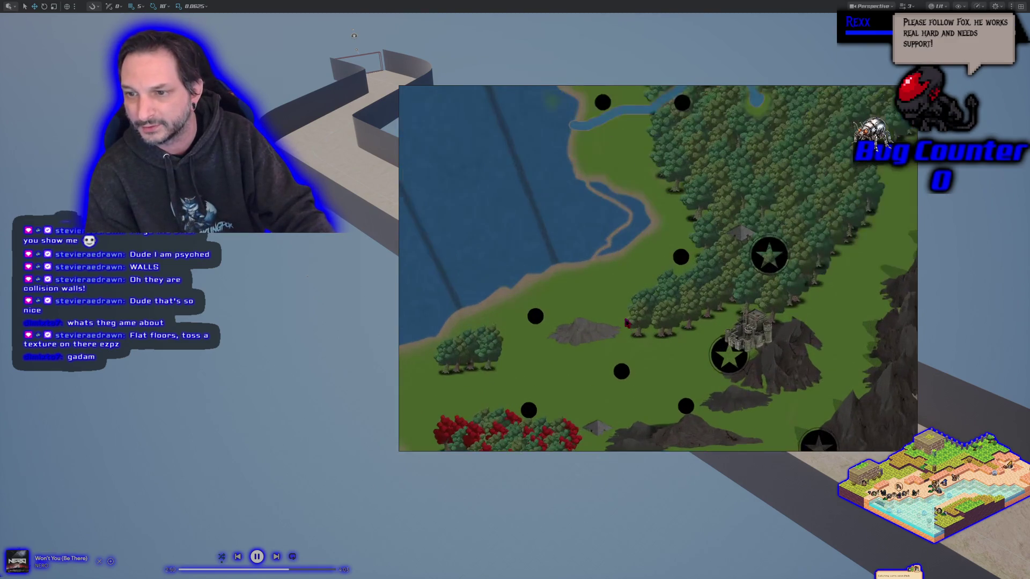
pyautogui.scroll(-2, 626, 322)
pyautogui.scroll(-8, 625, 230)
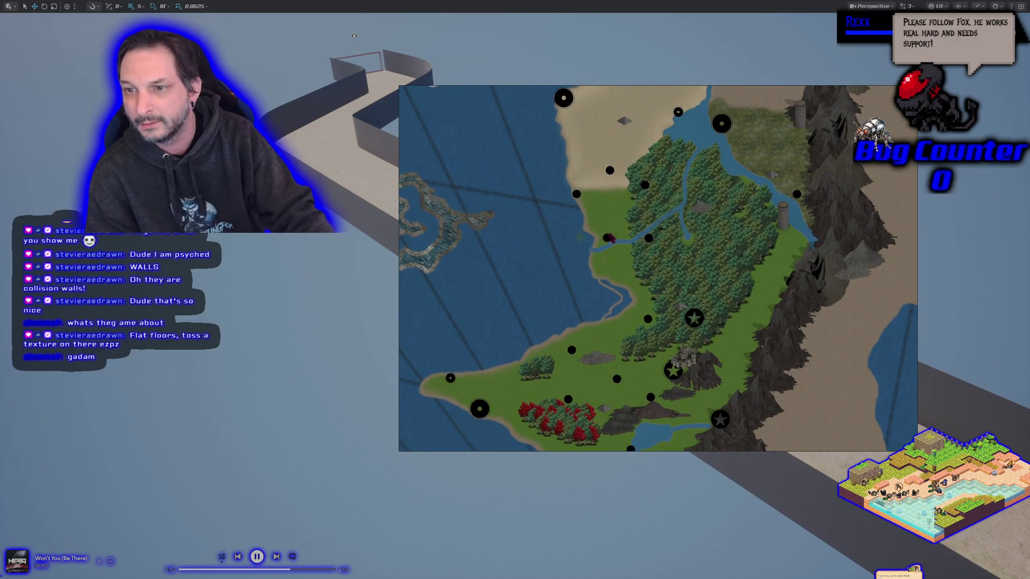
pyautogui.scroll(-1, 600, 242)
pyautogui.scroll(6, 558, 207)
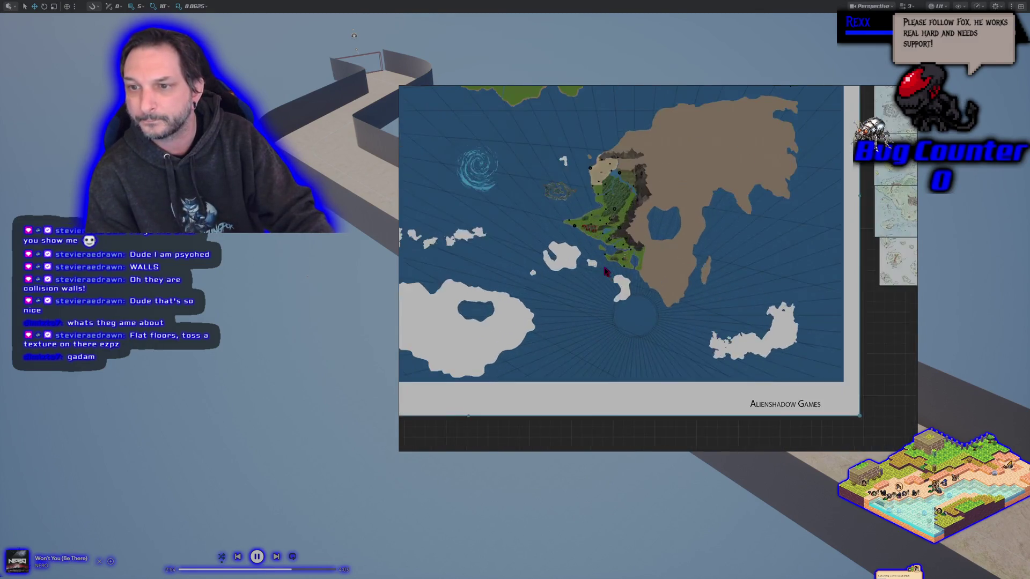
pyautogui.moveTo(554, 203); pyautogui.dragTo(606, 369)
pyautogui.moveTo(563, 288); pyautogui.dragTo(622, 357)
pyautogui.scroll(-2, 624, 358)
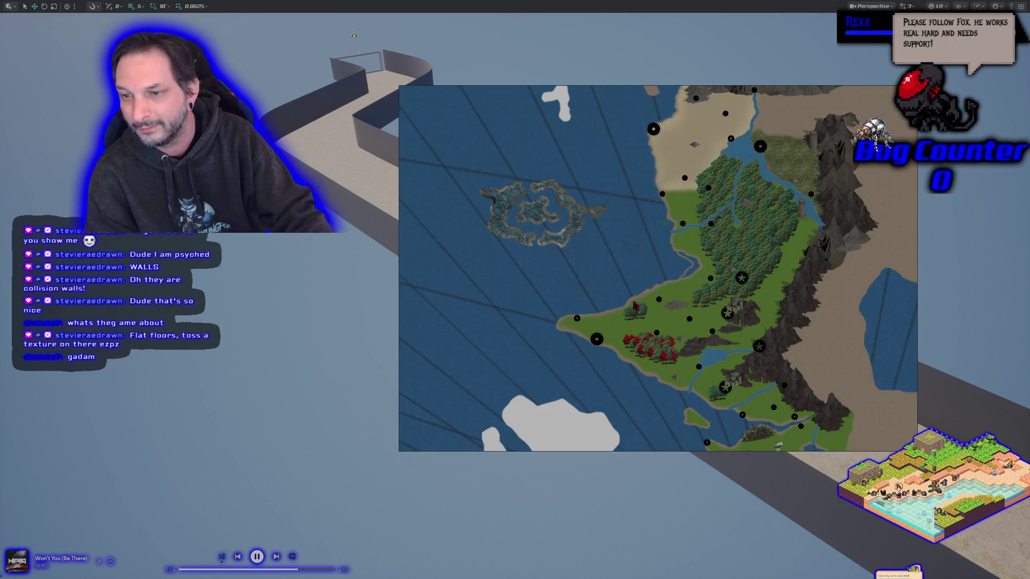
# Close the Lithia map window, discarding the unsaved changes
pyautogui.rightClick(671, 347)
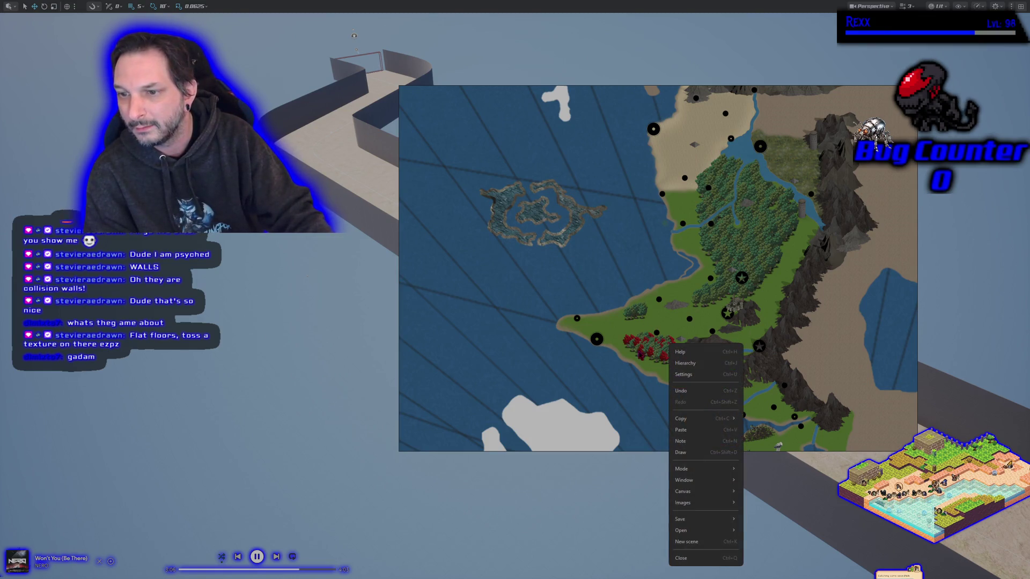
pyautogui.scroll(3, 670, 348)
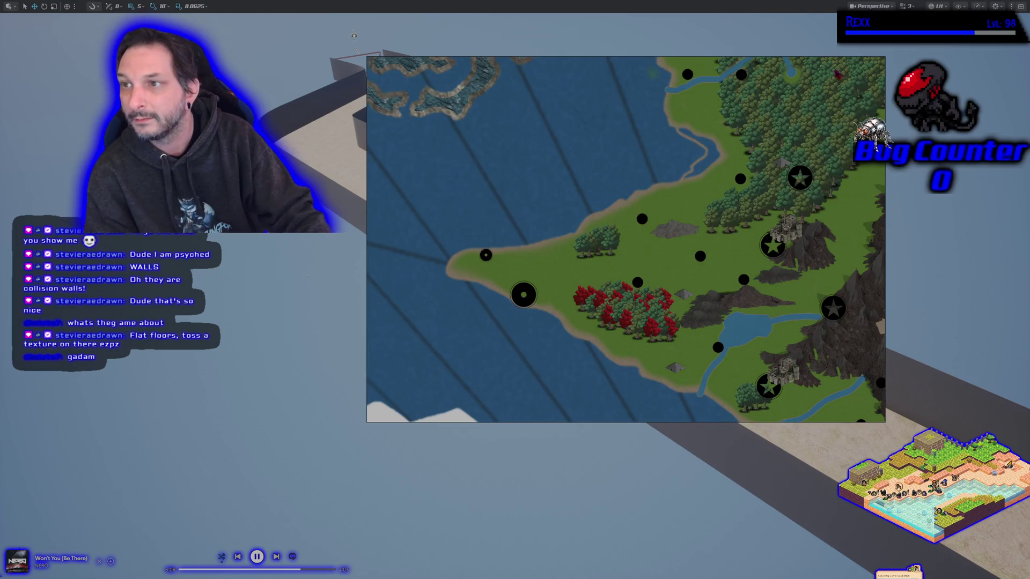
pyautogui.moveTo(817, 64)
pyautogui.click(879, 62)
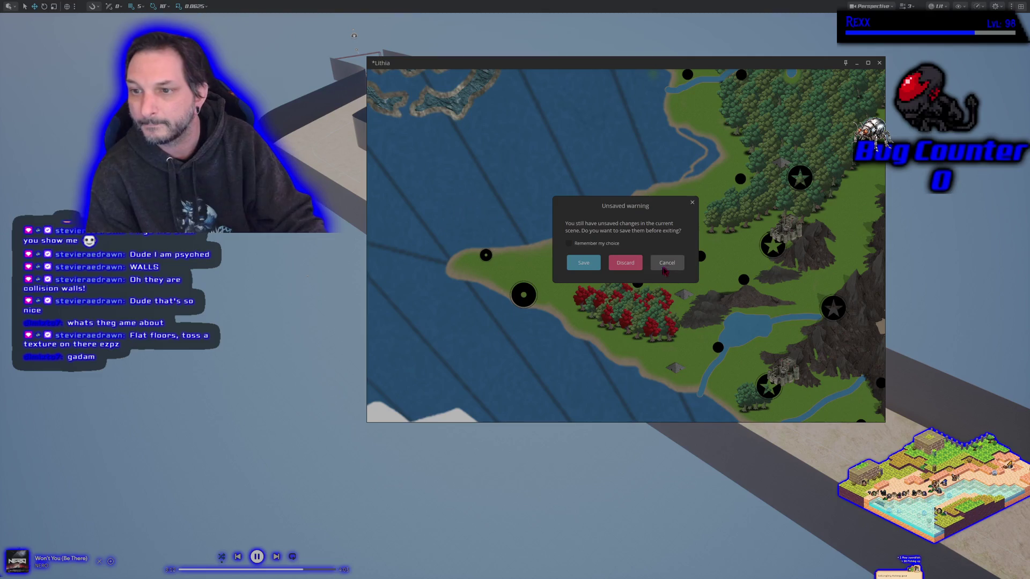
pyautogui.click(610, 263)
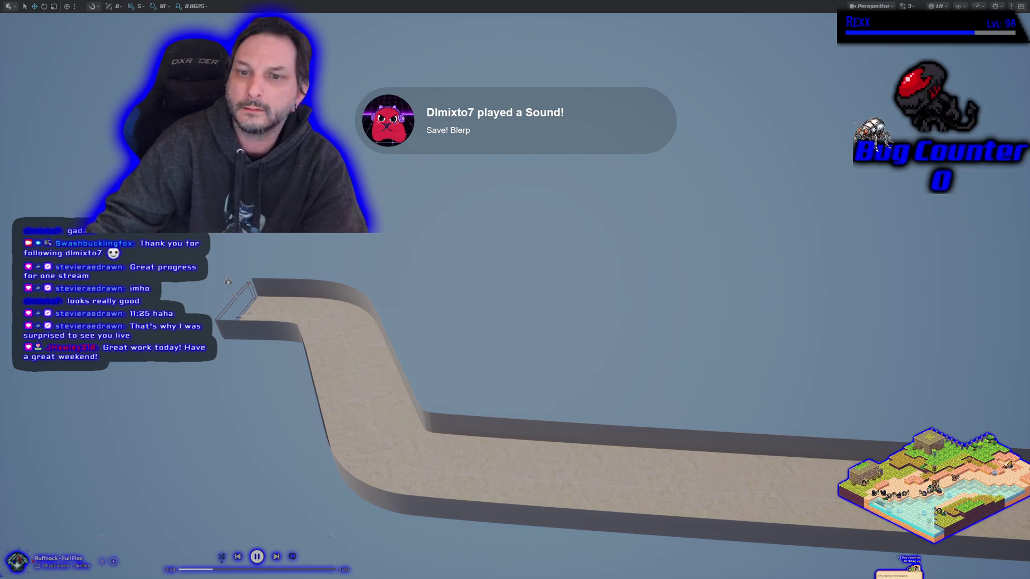
# Turn the view along the walled road and exit immersive mode with F11 to restore the editor layout
pyautogui.moveTo(604, 214)
pyautogui.mouseDown()
pyautogui.moveTo(644, 215)
pyautogui.moveTo(542, 306)
pyautogui.moveTo(611, 331)
pyautogui.mouseUp()
pyautogui.press('F11')
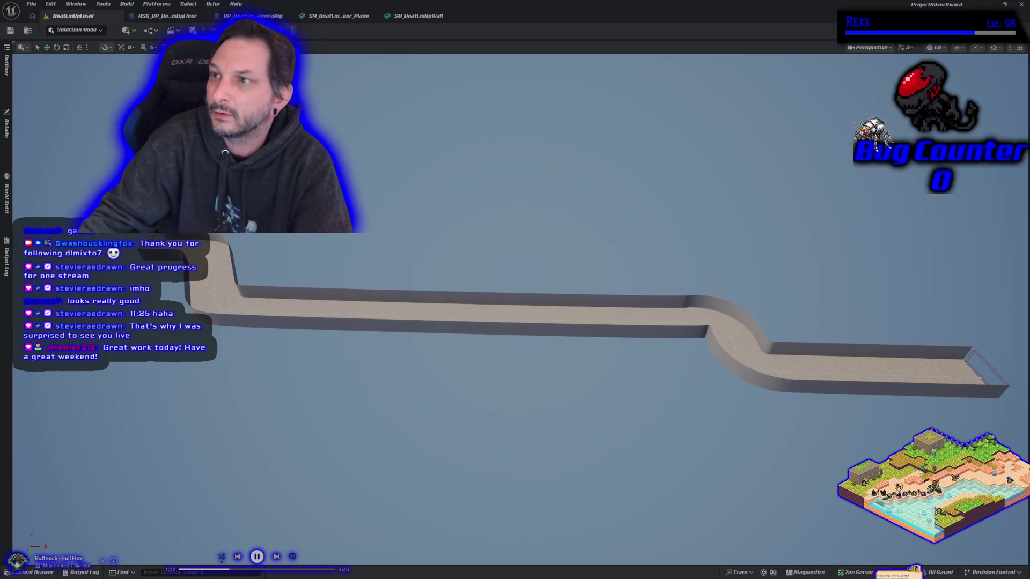
# Switch to Rider showing ASG_BeatEmUpFloor.cpp and close the IDE window
pyautogui.hotkey('alt', 'Tab')
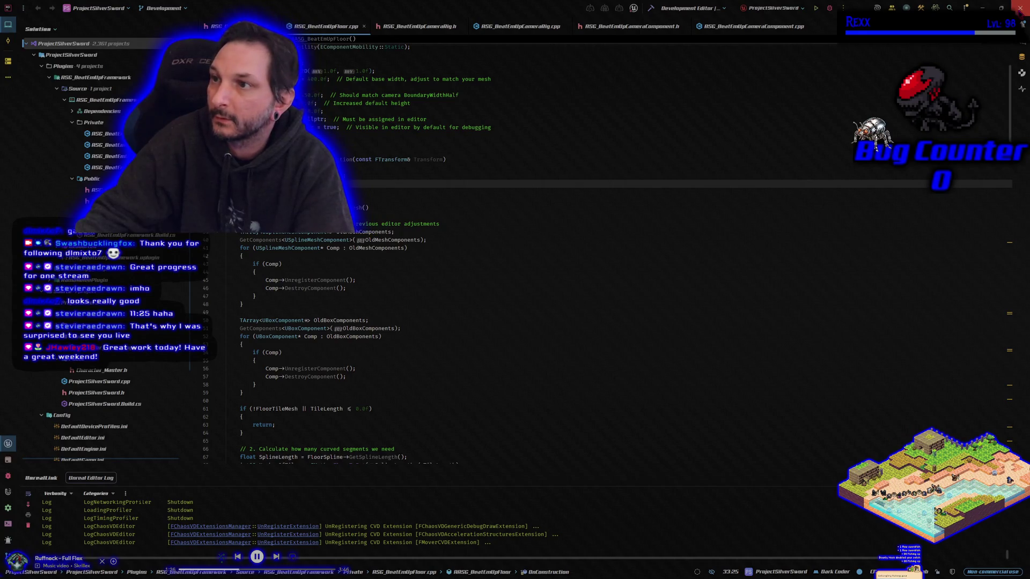
pyautogui.click(1021, 7)
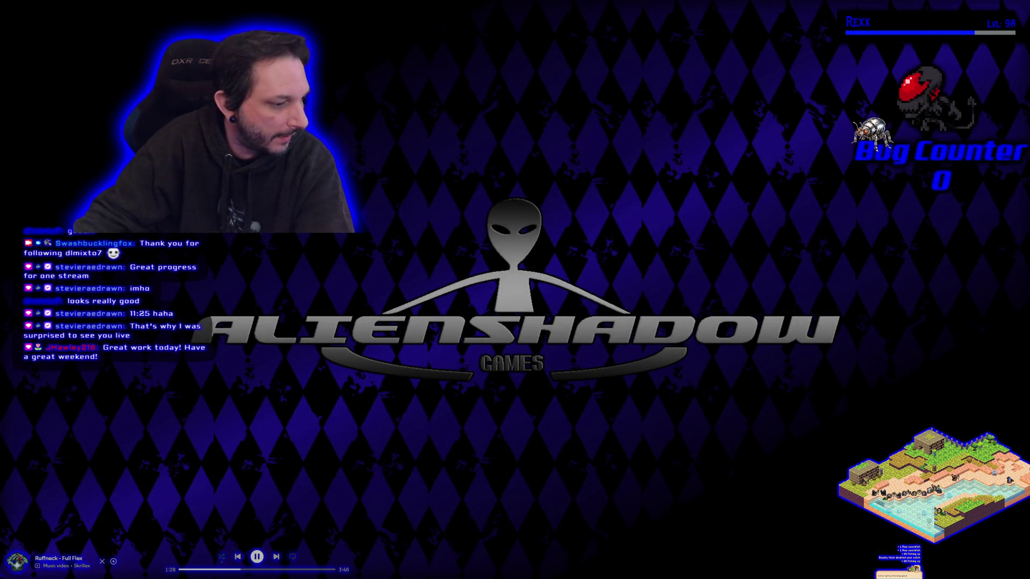